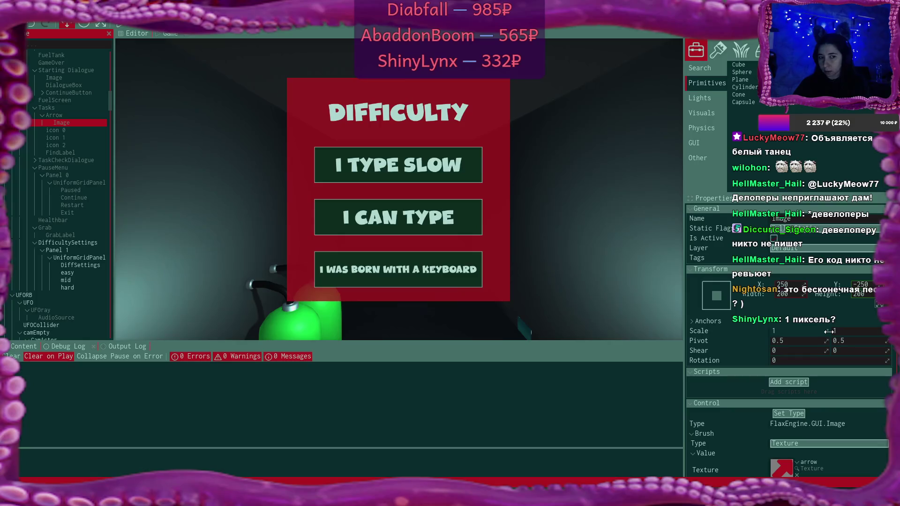
# Step: Shrink the Tasks arrow Image's Scale X to 0.8, then reselect the Tasks object
pyautogui.click(66, 108)
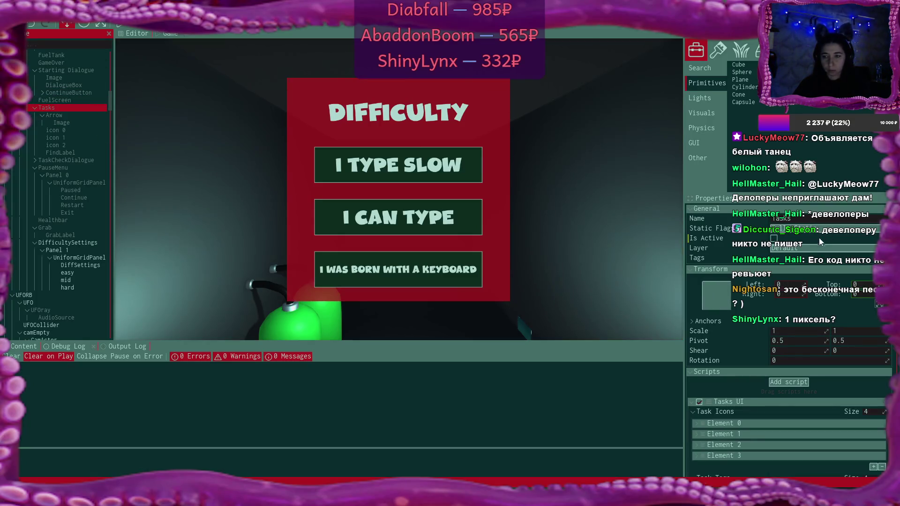
pyautogui.click(66, 123)
pyautogui.moveTo(825, 331); pyautogui.dragTo(809, 331)
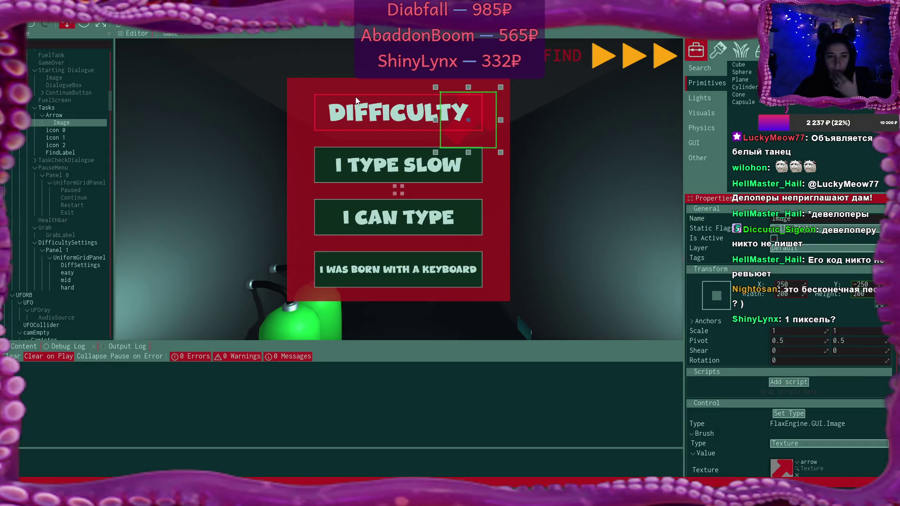
pyautogui.click(92, 110)
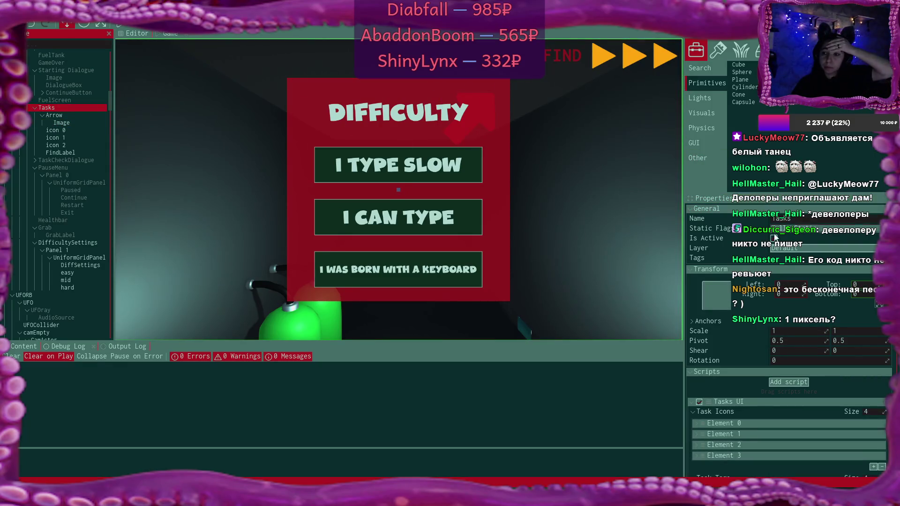
pyautogui.hotkey('alt', 'Tab')
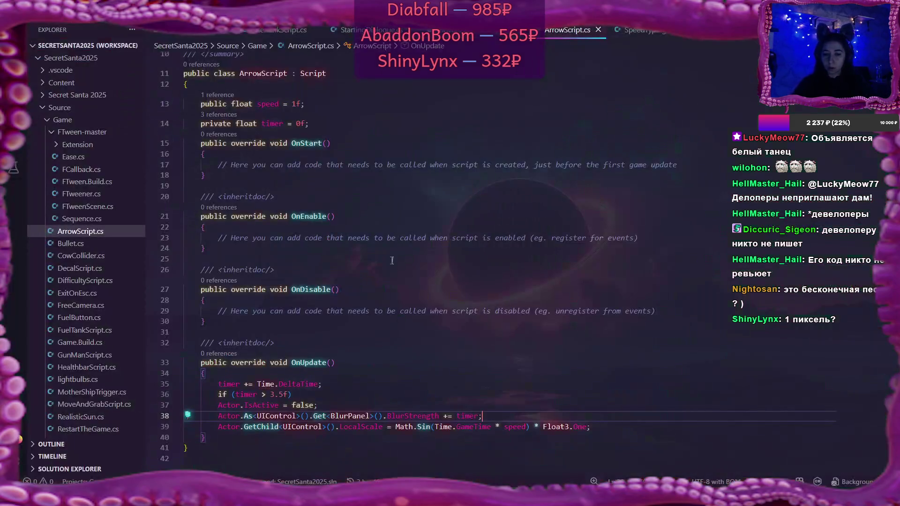
# Step: On line 39, insert Get<Image>(). and delete LocalScale
pyautogui.scroll(-2, 347, 385)
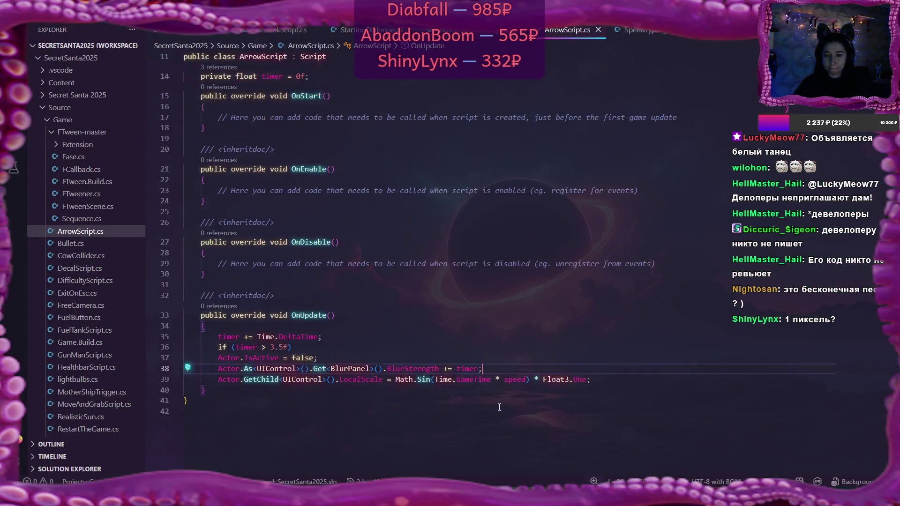
pyautogui.click(342, 380)
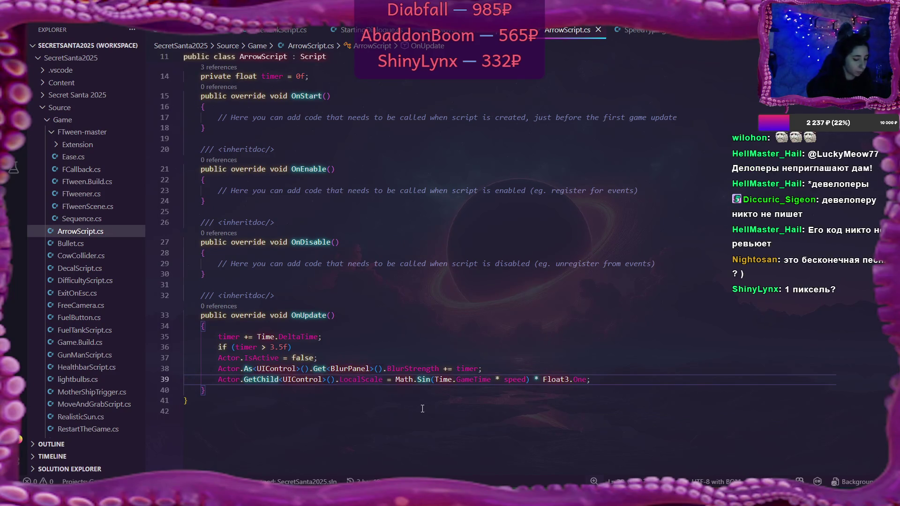
pyautogui.write('A')
pyautogui.press('BackSpace')
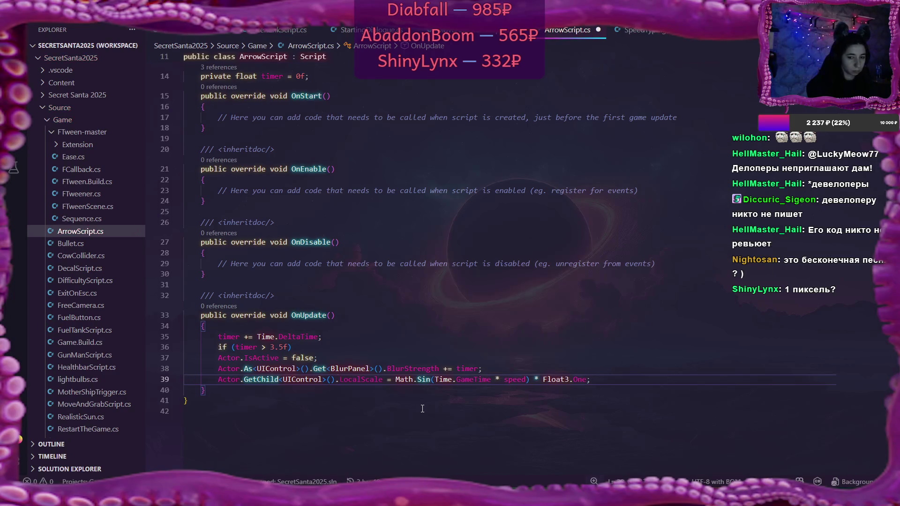
pyautogui.write('Get<i')
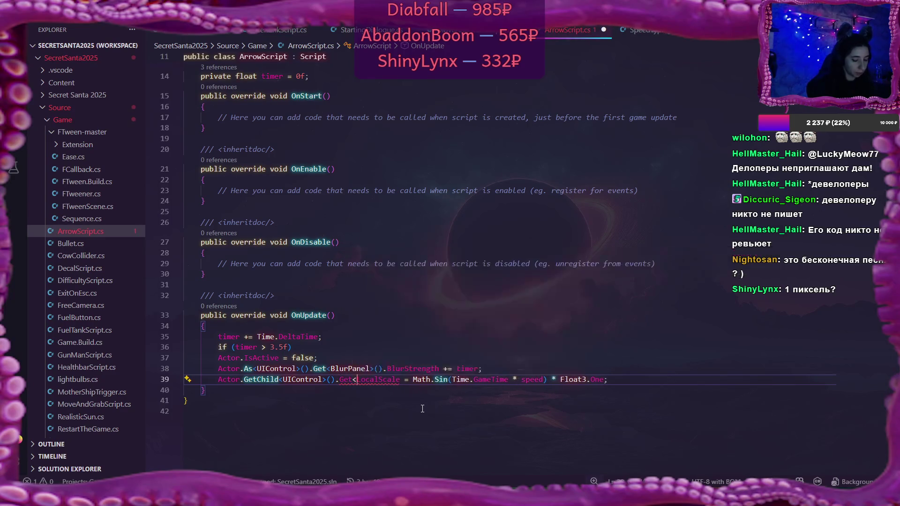
pyautogui.write('mage>()')
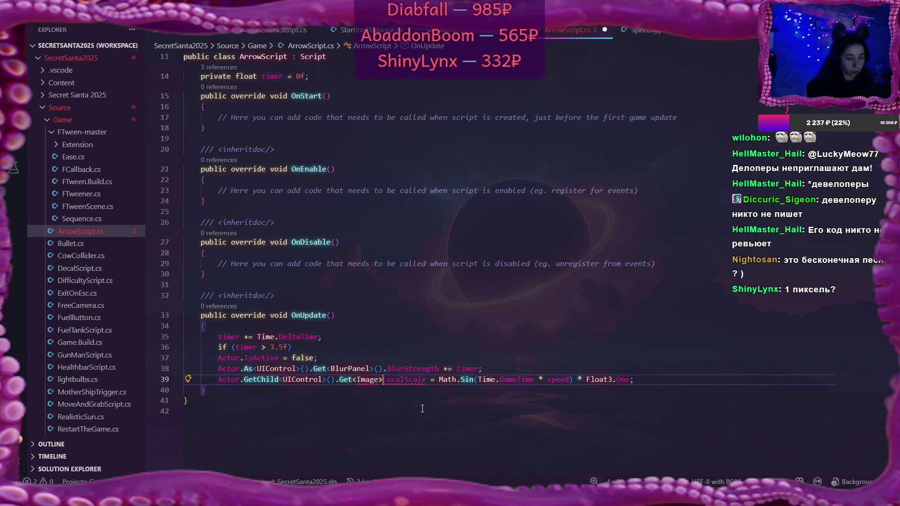
pyautogui.write('.')
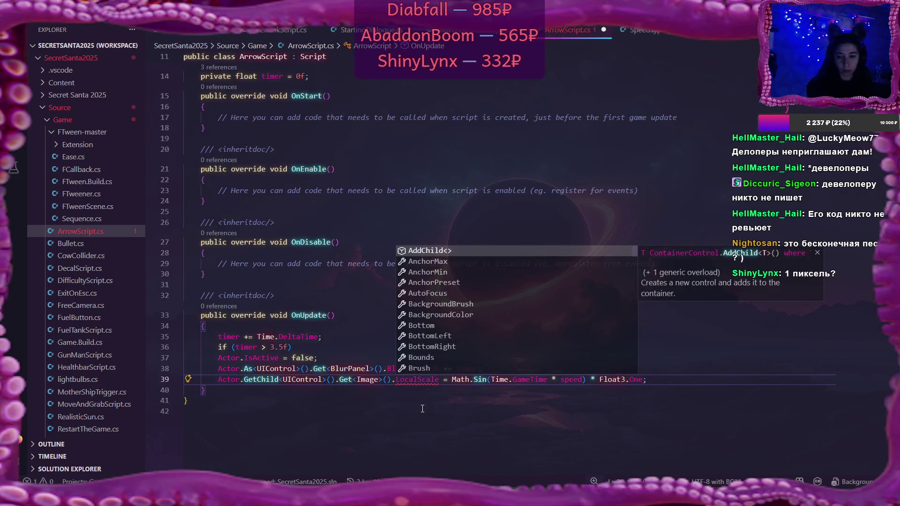
pyautogui.press('Delete')
pyautogui.press('Delete')
pyautogui.press('Delete')
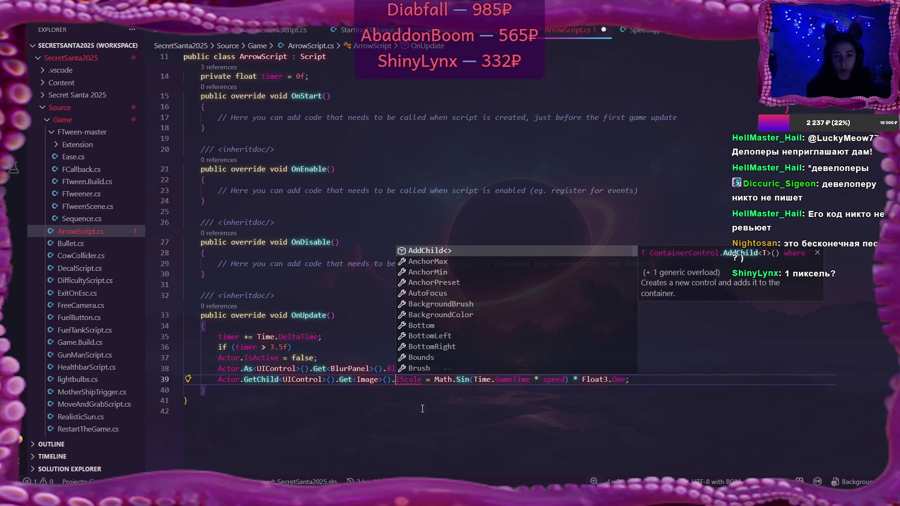
pyautogui.press('Delete')
pyautogui.press('Delete')
pyautogui.press('Delete')
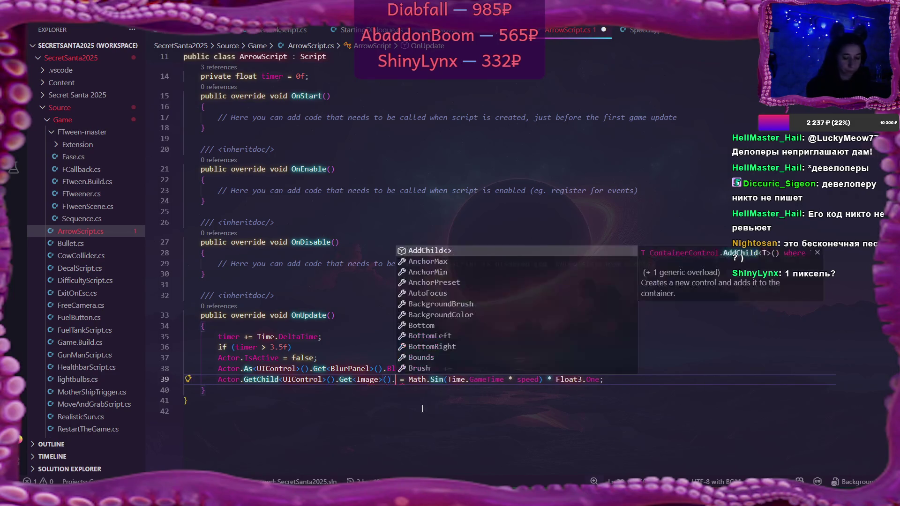
# Step: Browse the IntelliSense member list for the Image
pyautogui.scroll(-2, 490, 327)
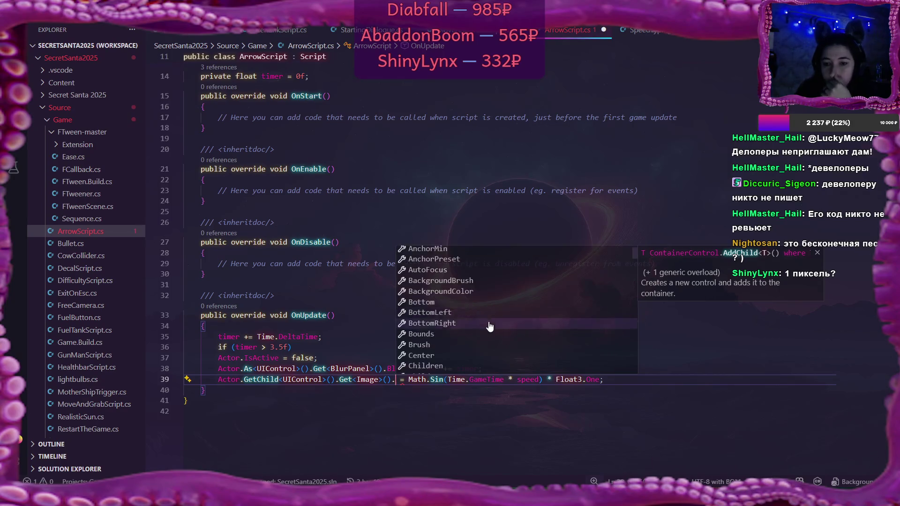
pyautogui.scroll(-1, 489, 327)
pyautogui.scroll(-4, 489, 327)
pyautogui.scroll(-1, 490, 327)
pyautogui.scroll(-3, 489, 326)
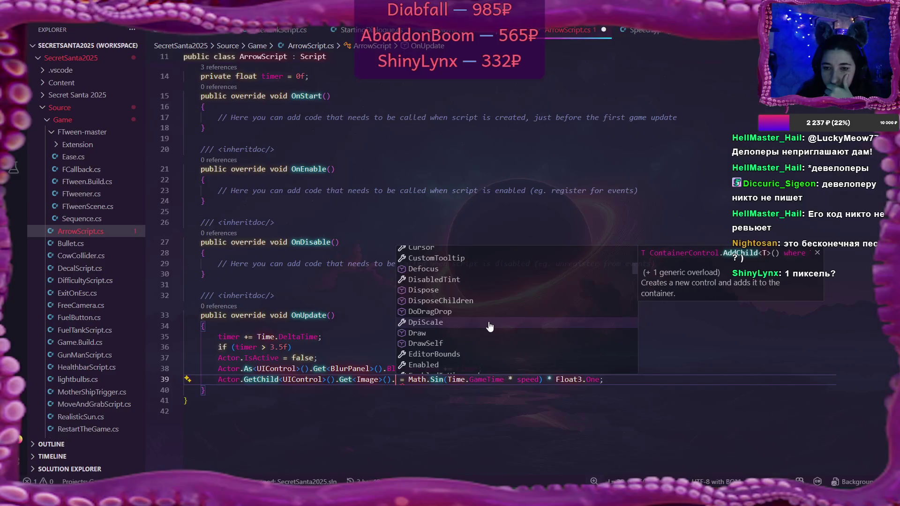
pyautogui.scroll(-5, 489, 327)
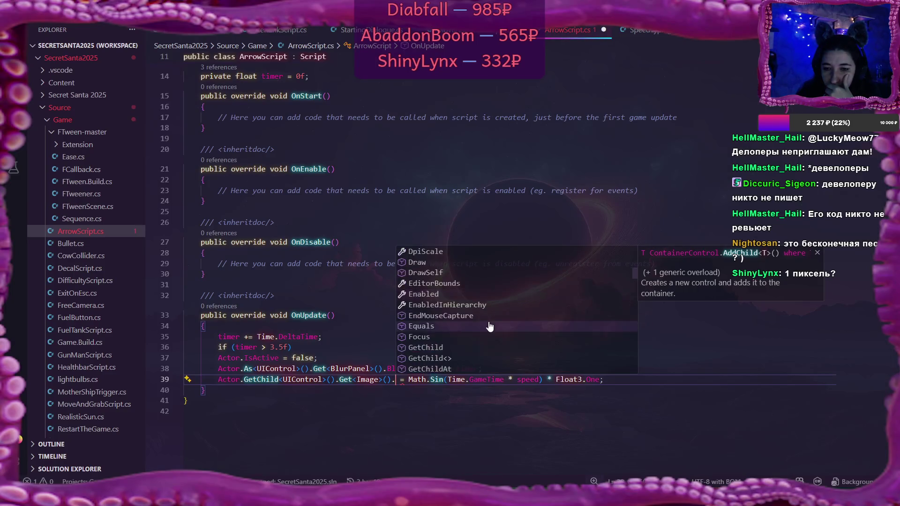
pyautogui.scroll(-6, 489, 327)
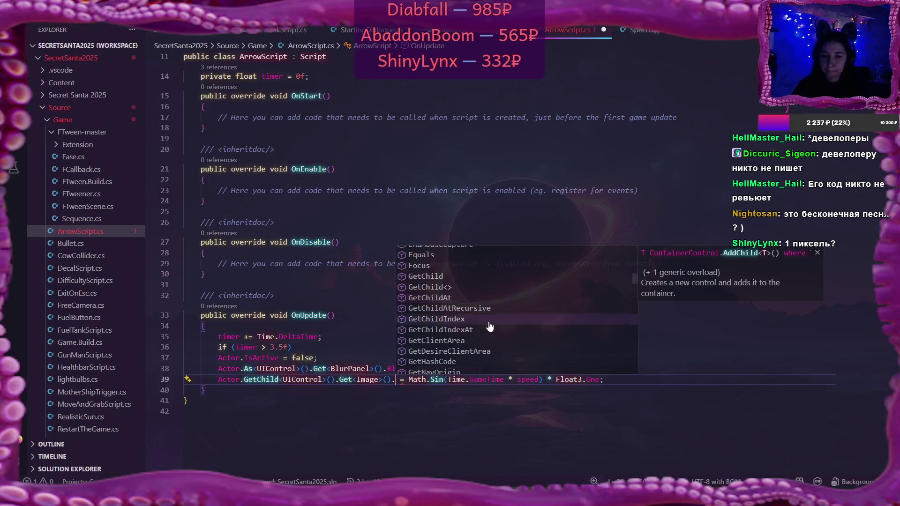
pyautogui.scroll(-5, 489, 327)
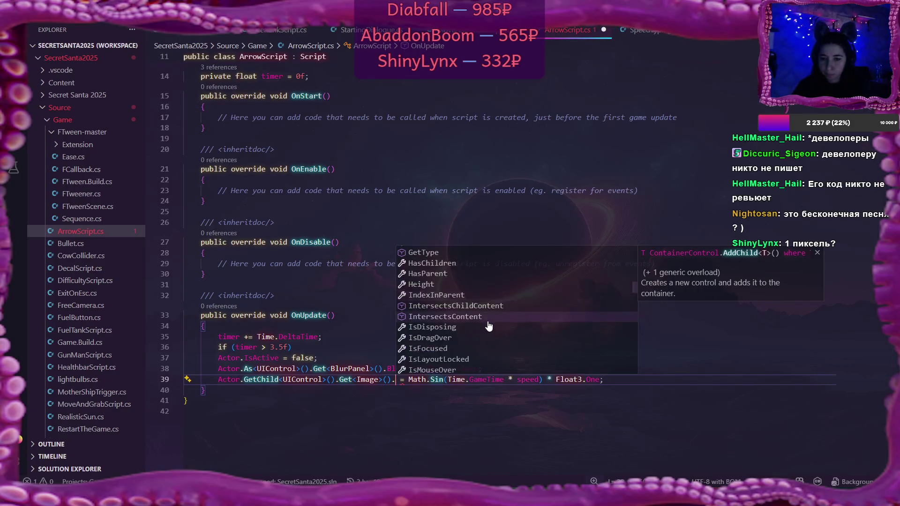
pyautogui.scroll(-3, 489, 326)
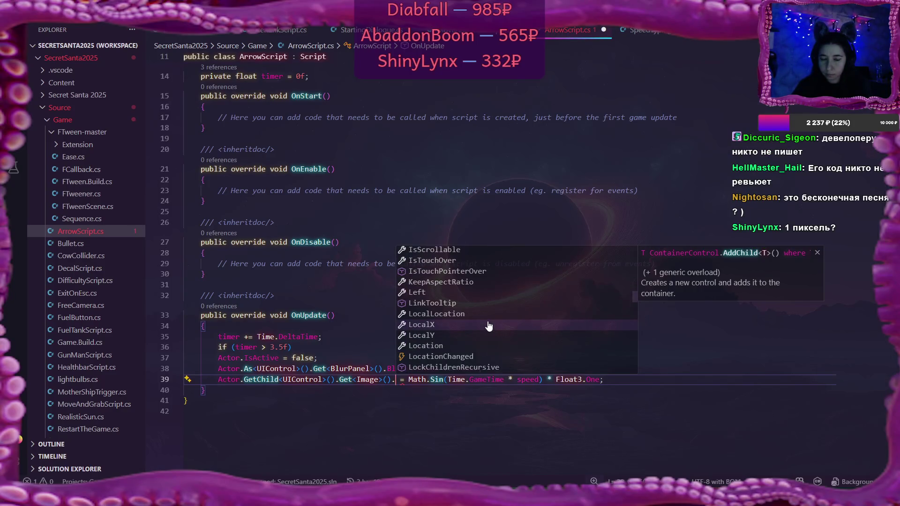
pyautogui.scroll(-2, 489, 327)
pyautogui.scroll(-5, 489, 327)
pyautogui.scroll(-1, 489, 327)
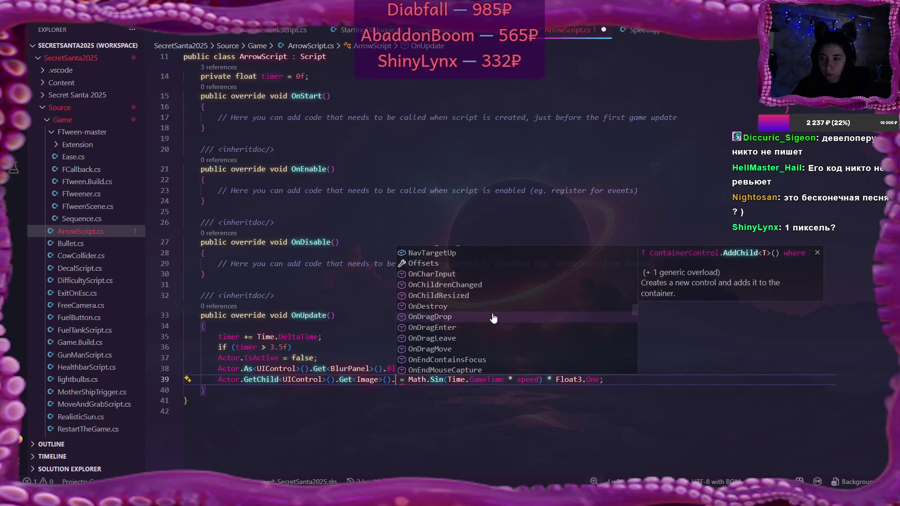
pyautogui.hotkey('alt', 'Tab')
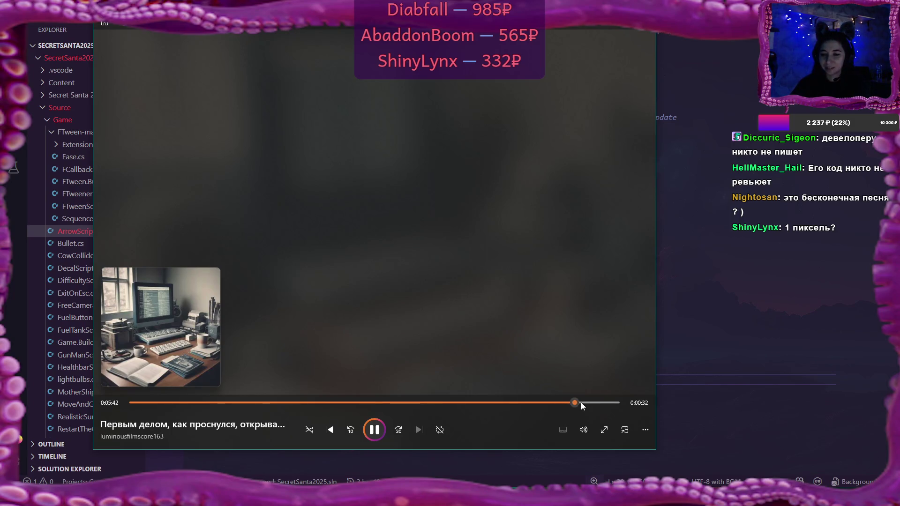
# Step: Skip the Media Player track past 0:05:52 to its end and hide the player
pyautogui.click(599, 403)
pyautogui.moveTo(599, 405); pyautogui.dragTo(614, 404)
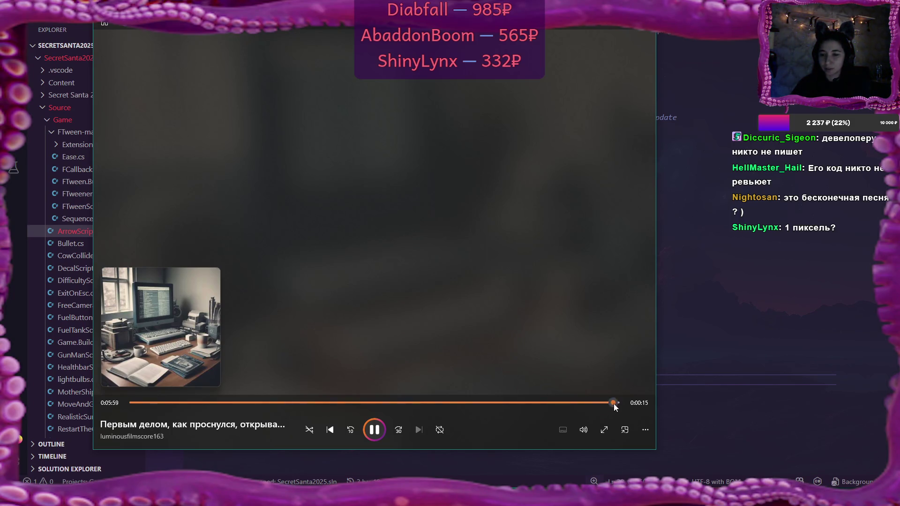
pyautogui.hotkey('alt', 'Tab')
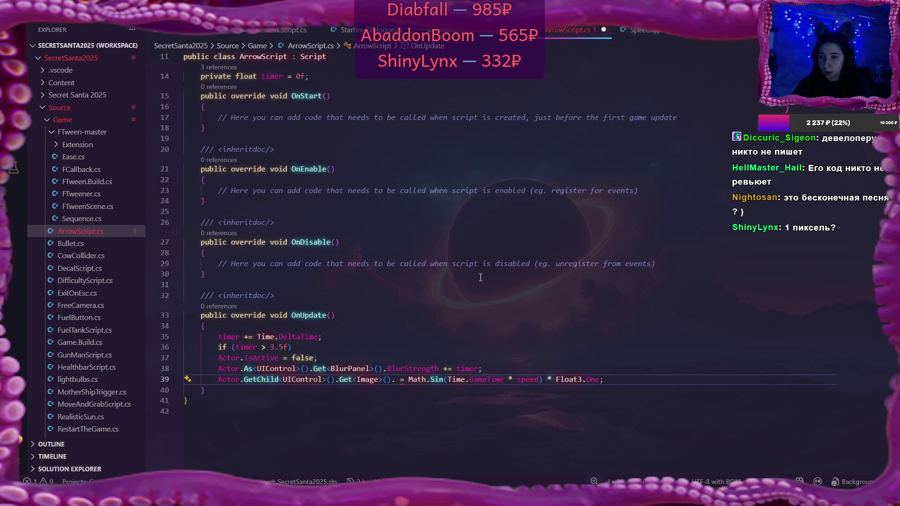
# Step: Complete Get<Image>(). on line 39 with the Scale member from IntelliSense
pyautogui.click(397, 382)
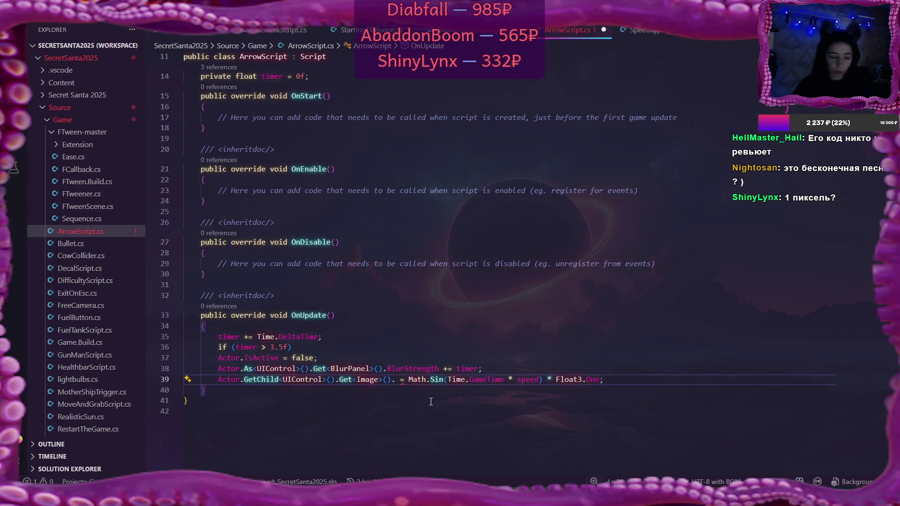
pyautogui.hotkey('ctrl', 'space')
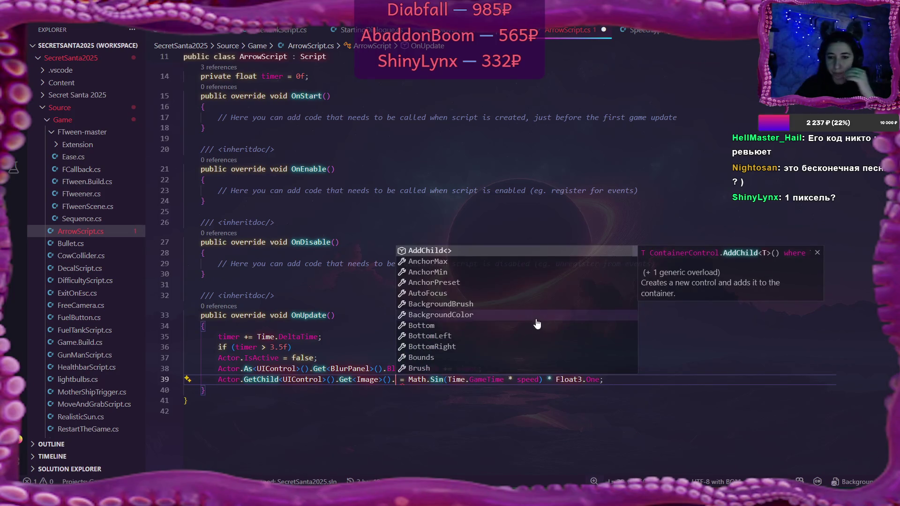
pyautogui.scroll(-2, 538, 325)
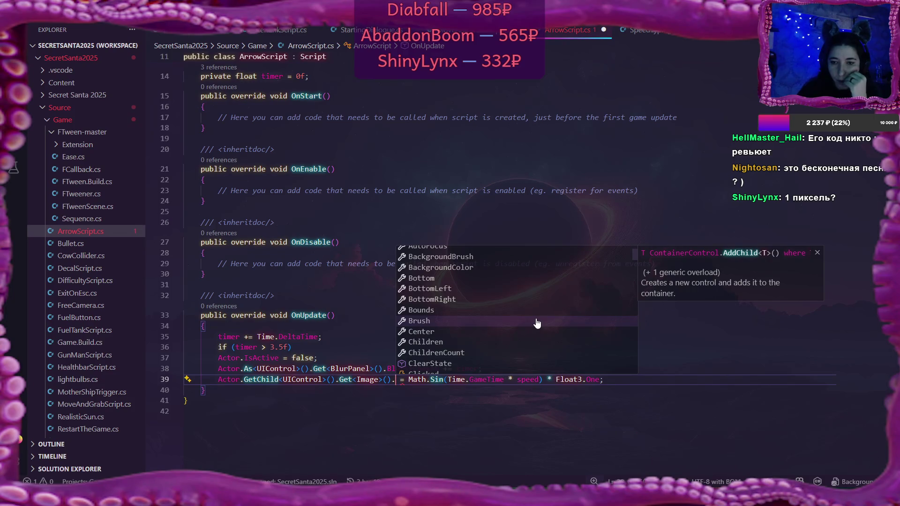
pyautogui.scroll(-1, 537, 324)
pyautogui.scroll(-2, 537, 324)
pyautogui.scroll(-10, 537, 324)
pyautogui.scroll(-5, 537, 325)
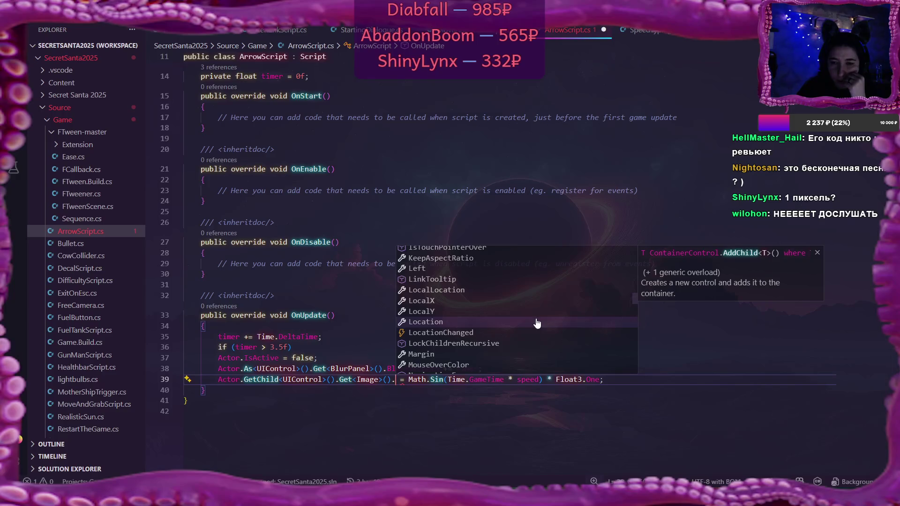
pyautogui.scroll(-5, 538, 324)
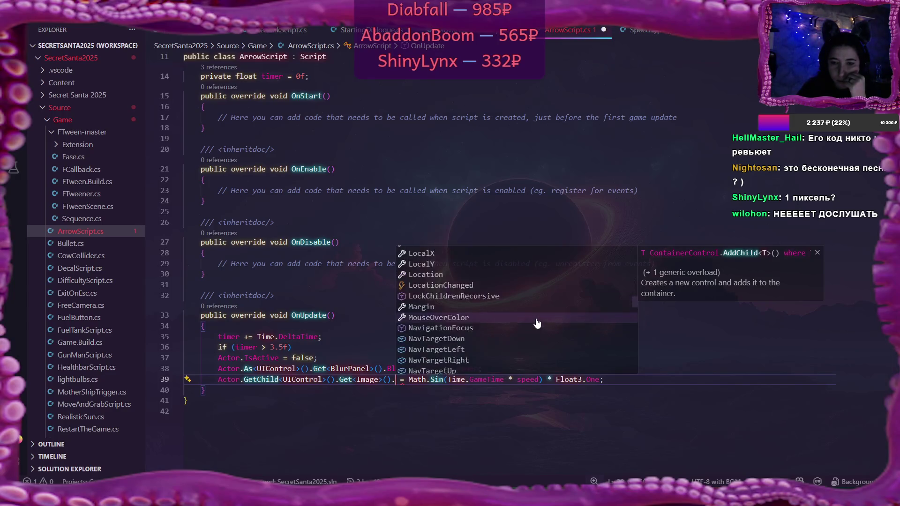
pyautogui.scroll(-8, 538, 324)
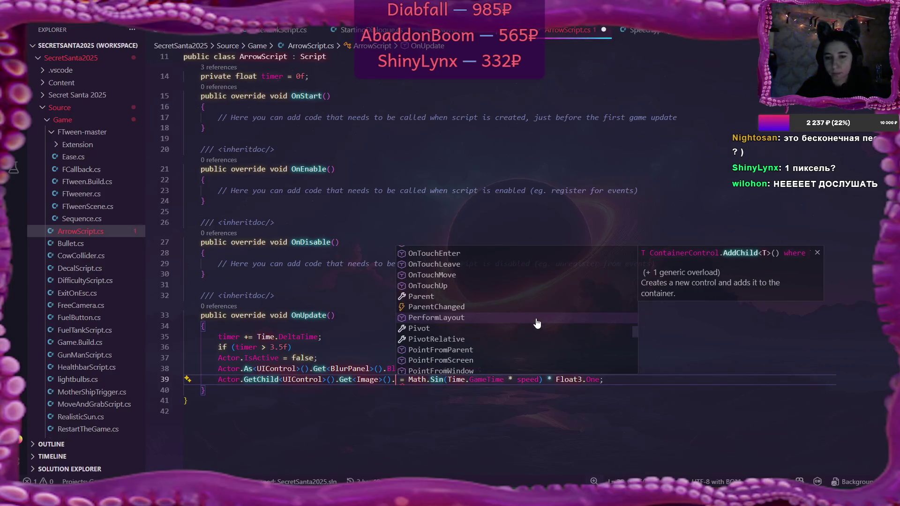
pyautogui.scroll(-3, 537, 324)
pyautogui.scroll(-3, 537, 324)
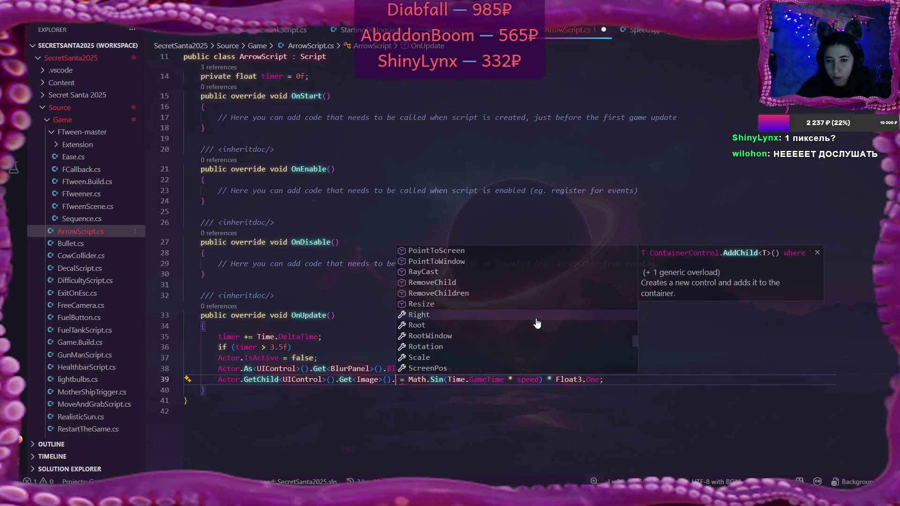
pyautogui.click(447, 358)
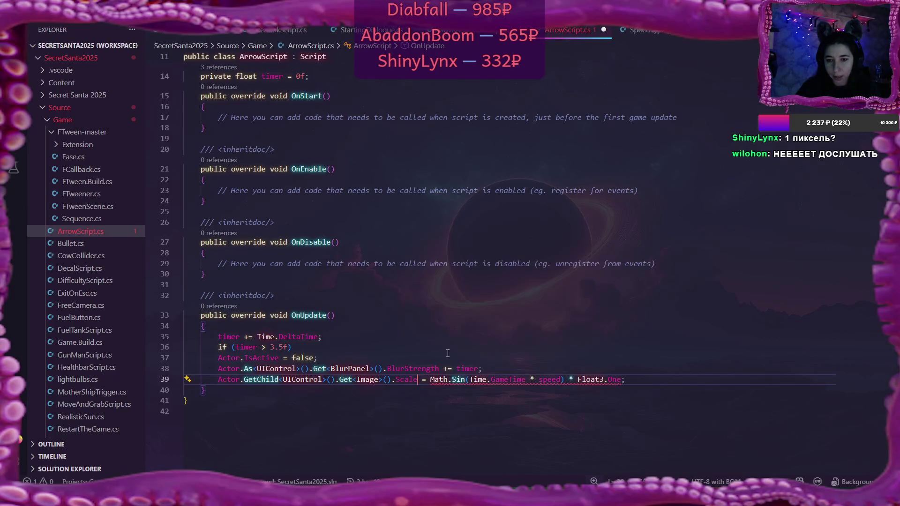
# Step: Change Float3.One to Float2.One, end line 39 with a semicolon, and save
pyautogui.click(604, 381)
pyautogui.press('BackSpace')
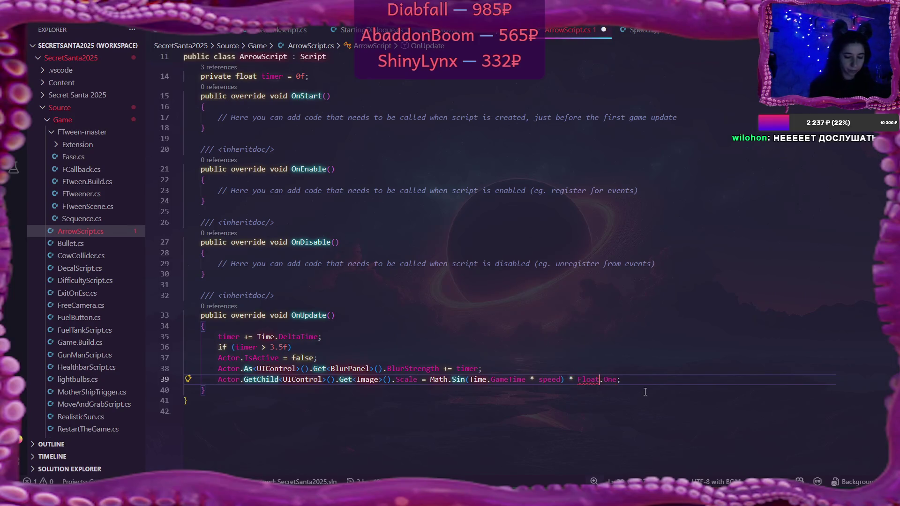
pyautogui.write('2')
pyautogui.click(641, 379)
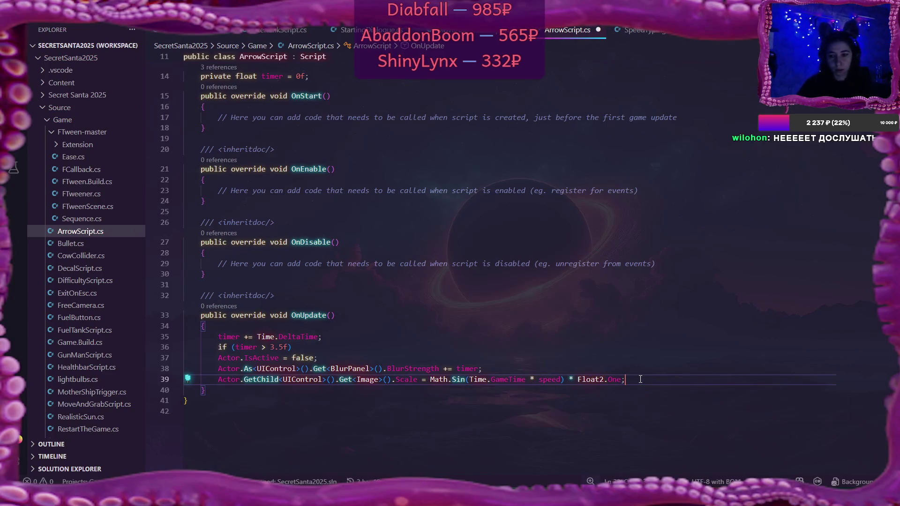
pyautogui.write(';')
pyautogui.hotkey('ctrl', 's')
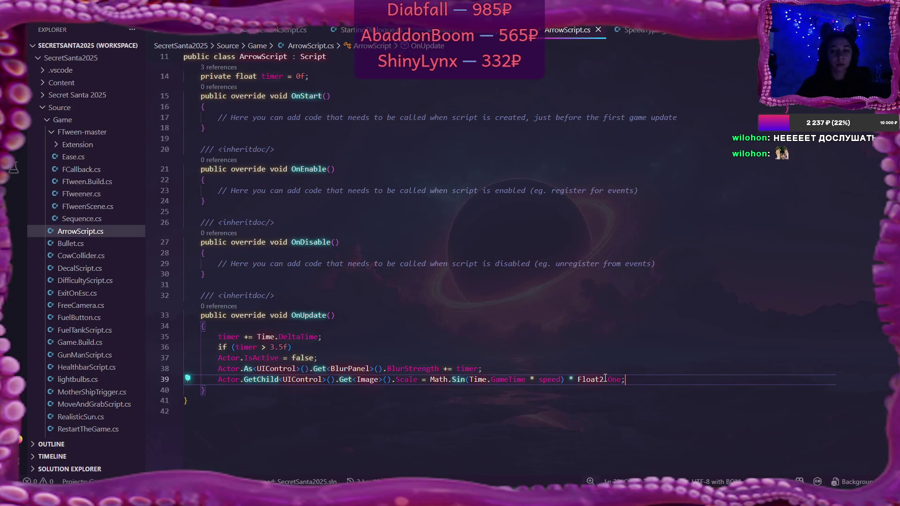
pyautogui.scroll(4, 501, 349)
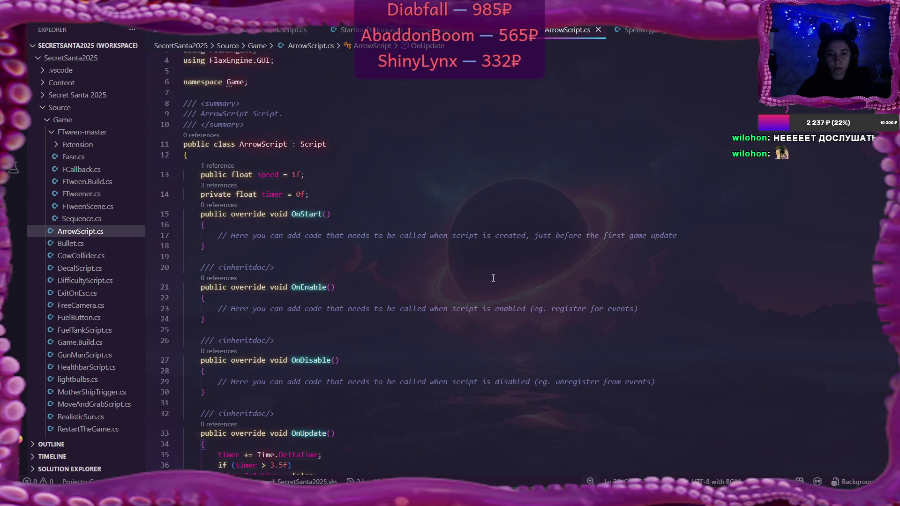
pyautogui.scroll(-4, 545, 455)
pyautogui.hotkey('alt', 'Tab')
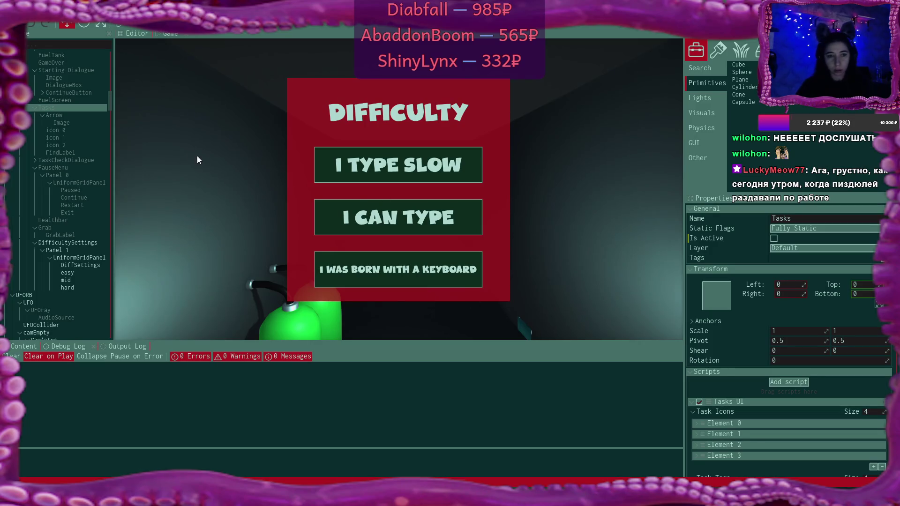
# Step: Select the Arrow object and change its Arrow Script Speed from 100 to 50
pyautogui.click(71, 117)
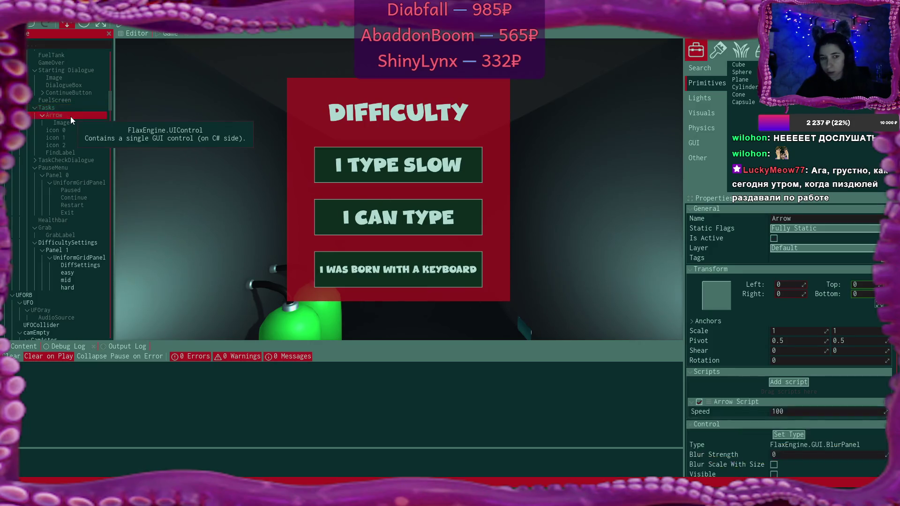
pyautogui.scroll(-3, 795, 322)
pyautogui.click(804, 341)
pyautogui.press('BackSpace')
pyautogui.press('Return')
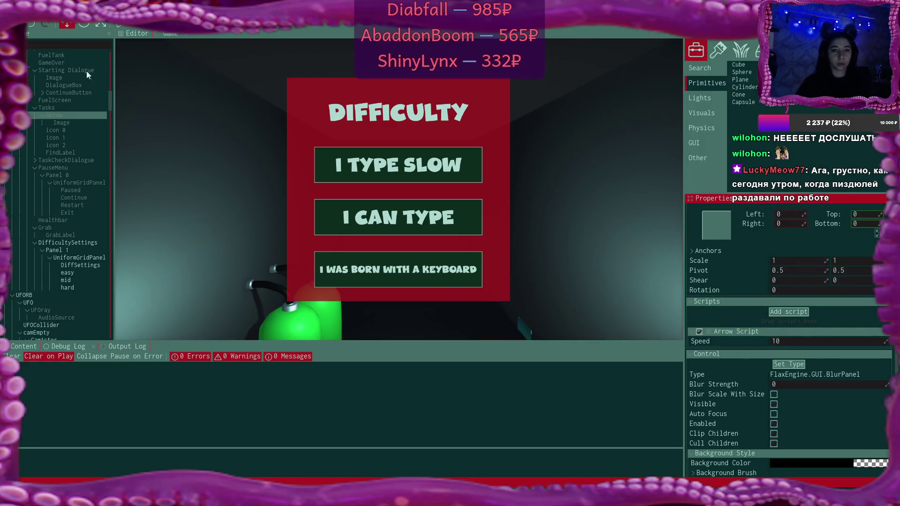
pyautogui.doubleClick(787, 343)
pyautogui.click(786, 344)
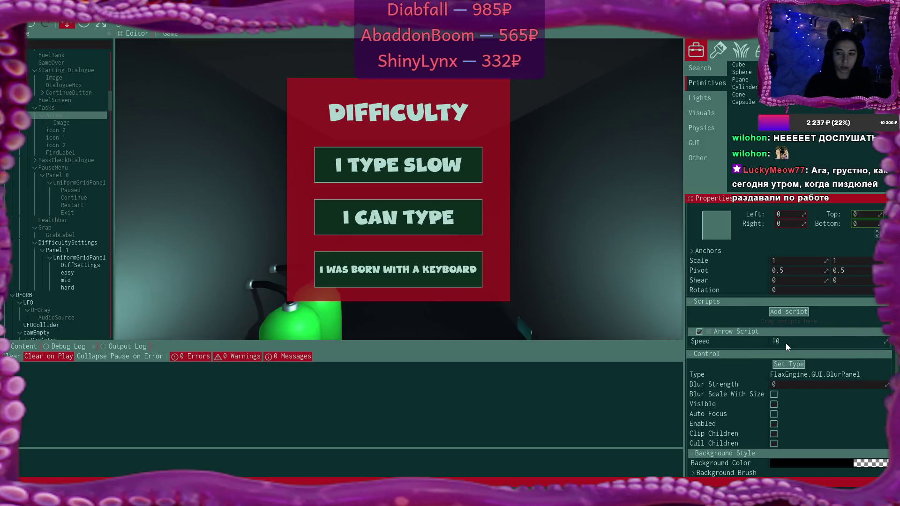
pyautogui.click(786, 343)
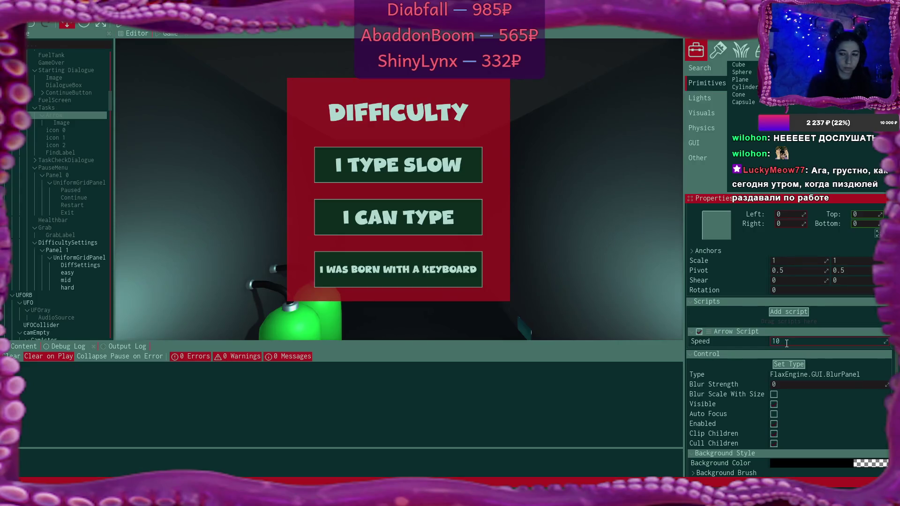
pyautogui.press('BackSpace')
pyautogui.press('BackSpace')
pyautogui.write('50')
pyautogui.press('Return')
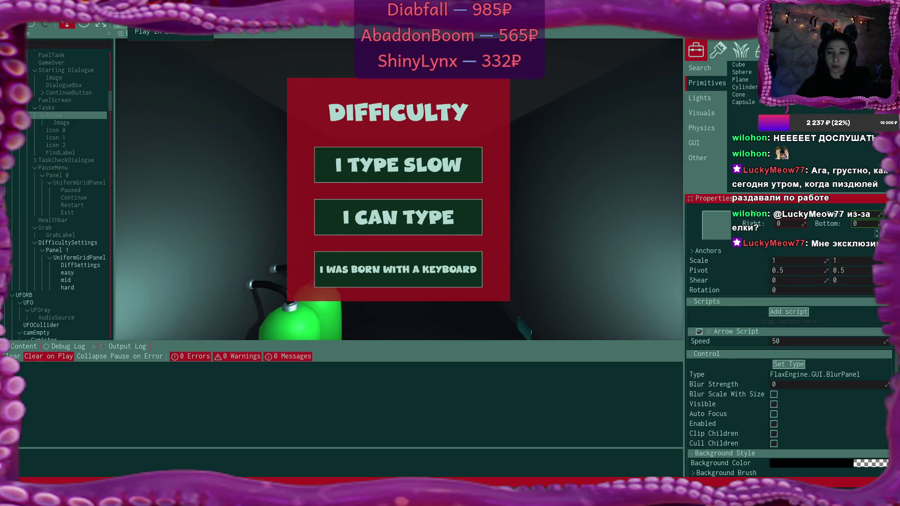
pyautogui.click(121, 24)
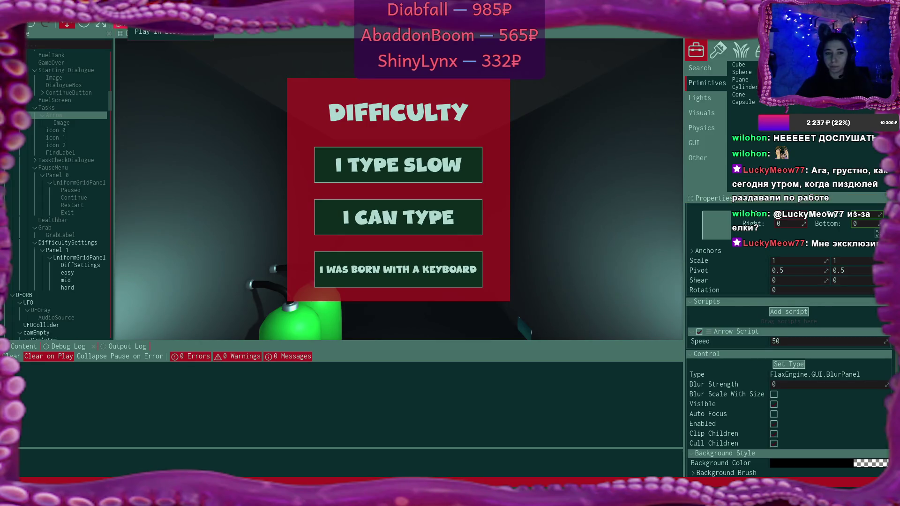
# Step: Choose I TYPE SLOW and click through three lines of the alien's intro dialogue
pyautogui.click(413, 165)
pyautogui.click(526, 247)
pyautogui.click(526, 247)
pyautogui.click(526, 248)
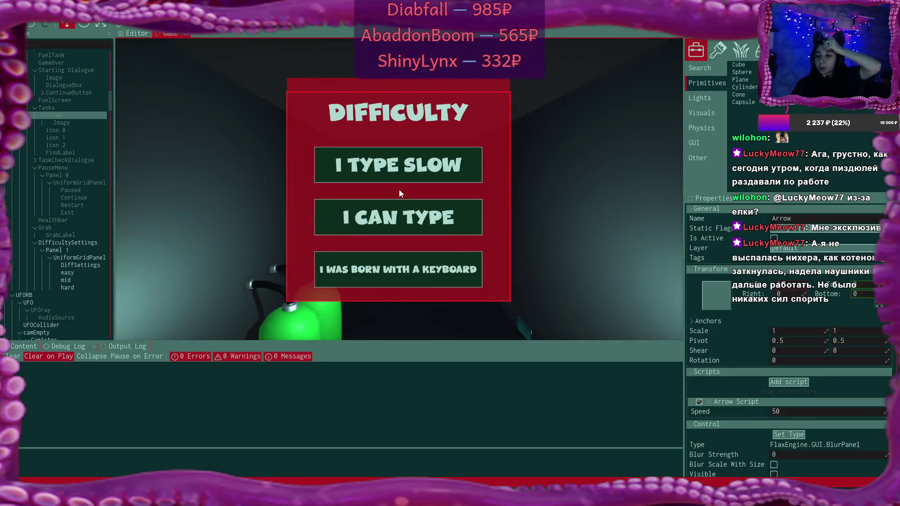
pyautogui.hotkey('alt', 'Tab')
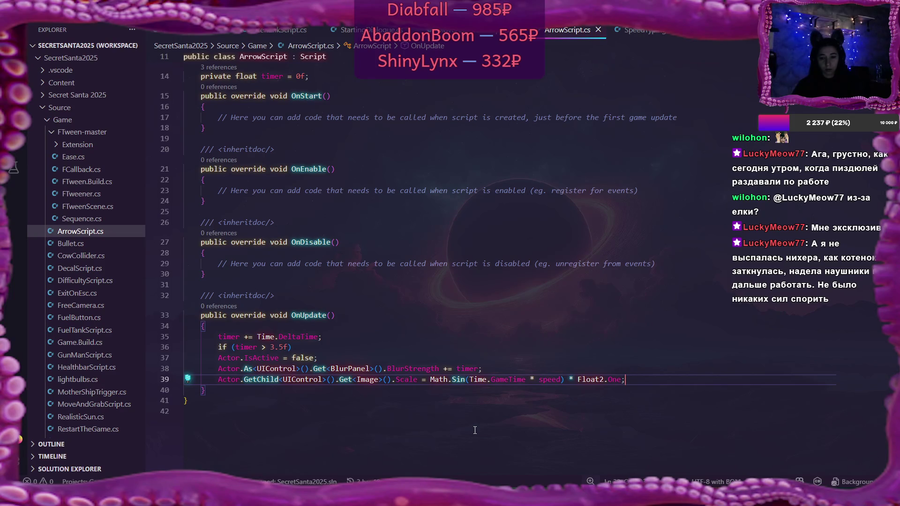
# Step: Append / 10f after timer on line 38 and save the script
pyautogui.click(477, 369)
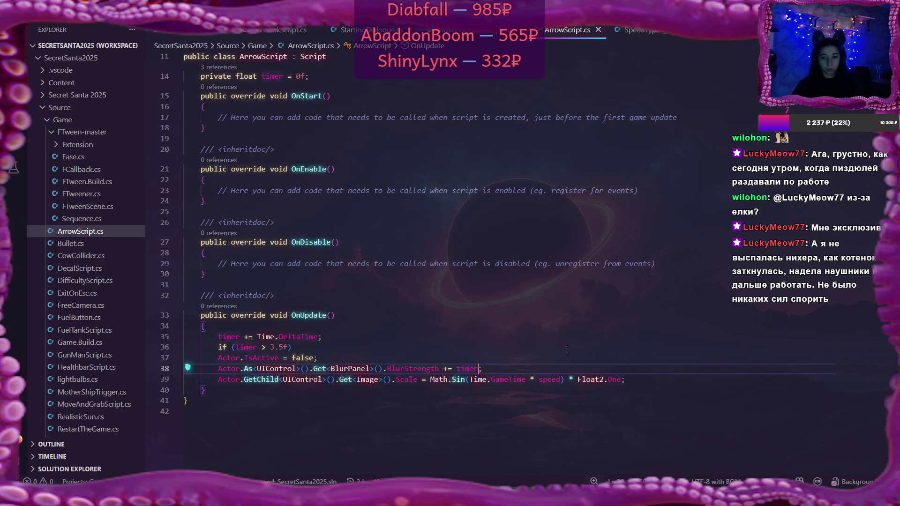
pyautogui.write('/ ')
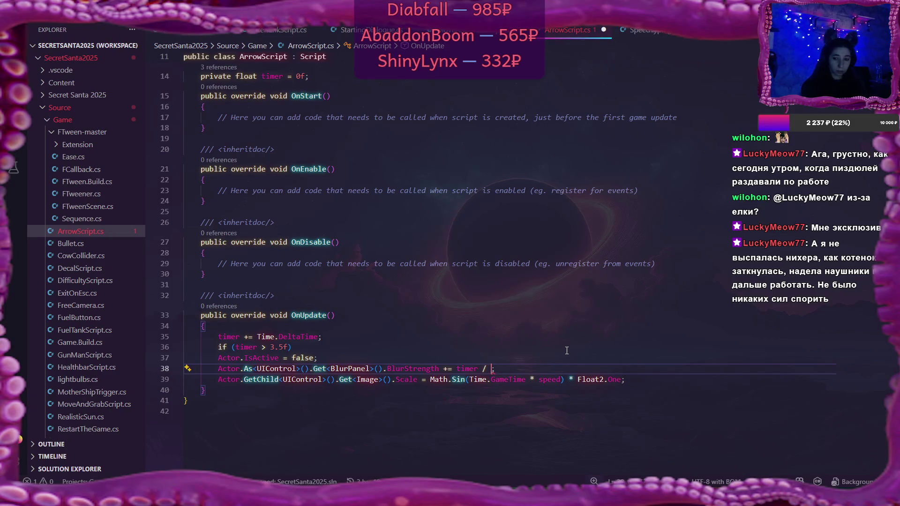
pyautogui.write('5f')
pyautogui.press('End')
pyautogui.hotkey('ctrl', 's')
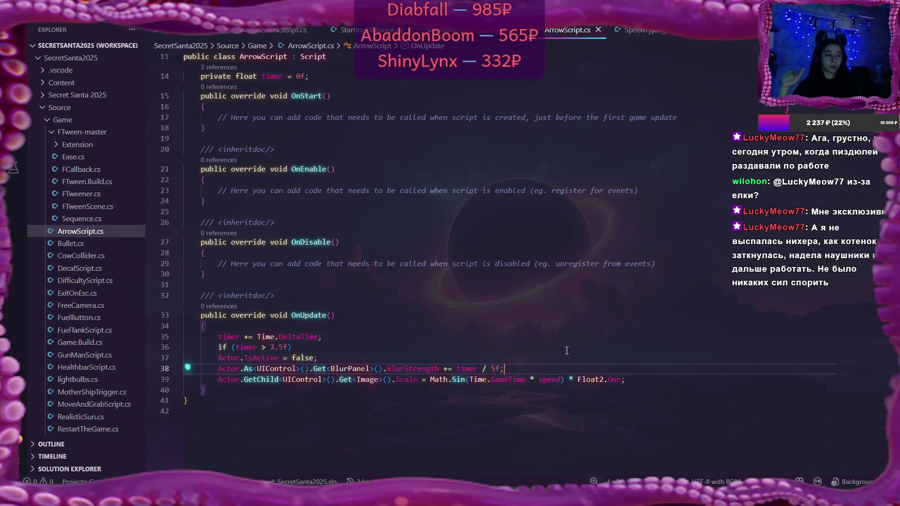
pyautogui.press('Left')
pyautogui.press('Left')
pyautogui.press('BackSpace')
pyautogui.write('10')
pyautogui.press('End')
pyautogui.hotkey('ctrl', 's')
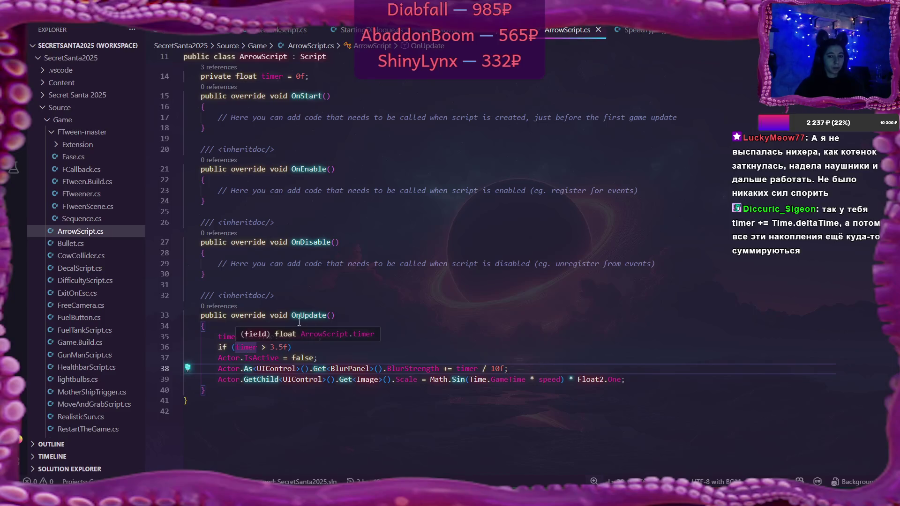
# Step: Remove the + from += on line 38 so BlurStrength is assigned directly
pyautogui.click(284, 347)
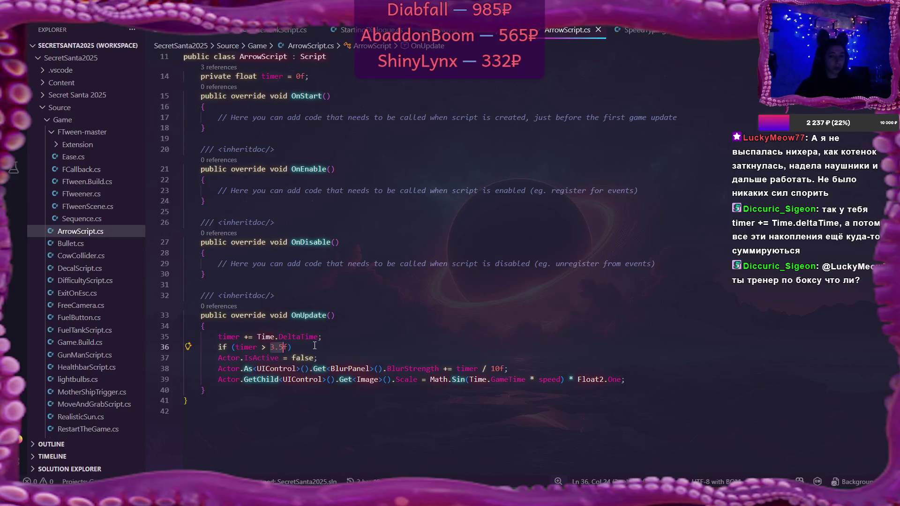
pyautogui.click(256, 347)
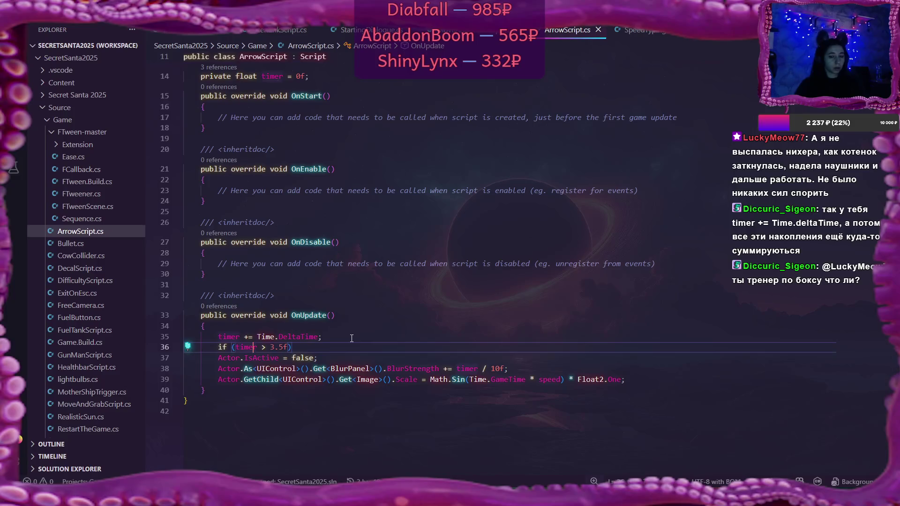
pyautogui.click(448, 369)
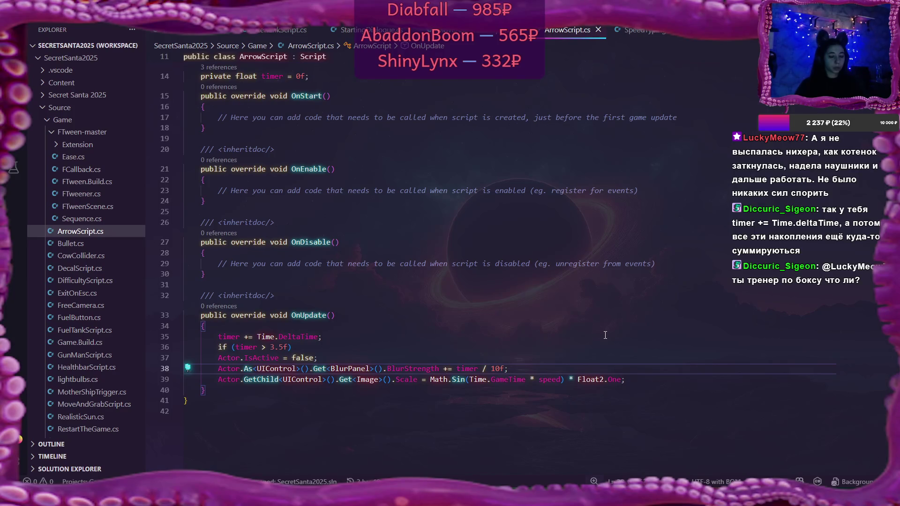
pyautogui.press('BackSpace')
# Step: Make line 38 read BlurStrength = timer * 10f and save
pyautogui.moveTo(478, 369); pyautogui.dragTo(497, 368)
pyautogui.write('f')
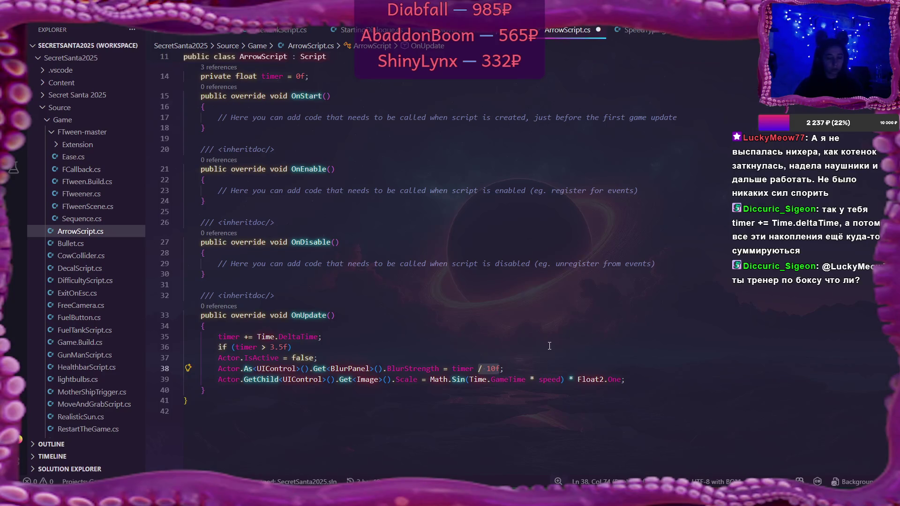
pyautogui.hotkey('ctrl', 'Left')
pyautogui.hotkey('ctrl', 'Left')
pyautogui.press('Delete')
pyautogui.write('*')
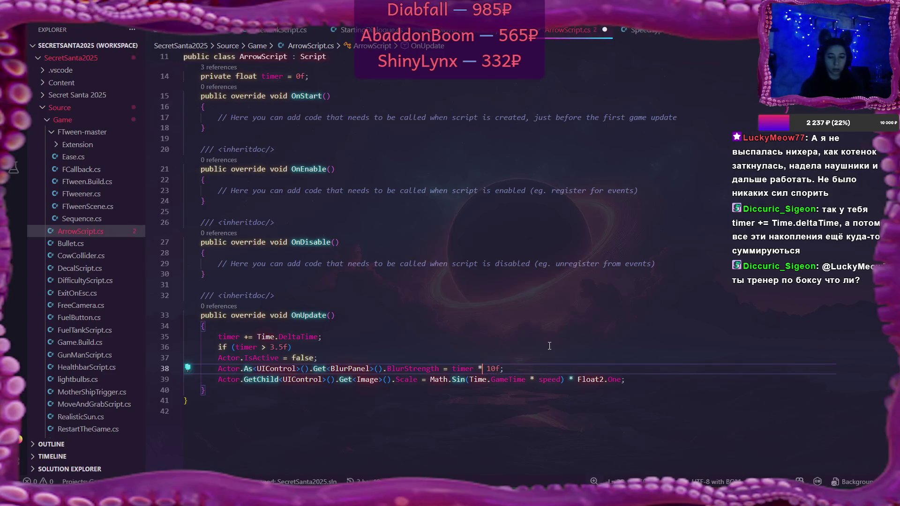
pyautogui.hotkey('ctrl', 's')
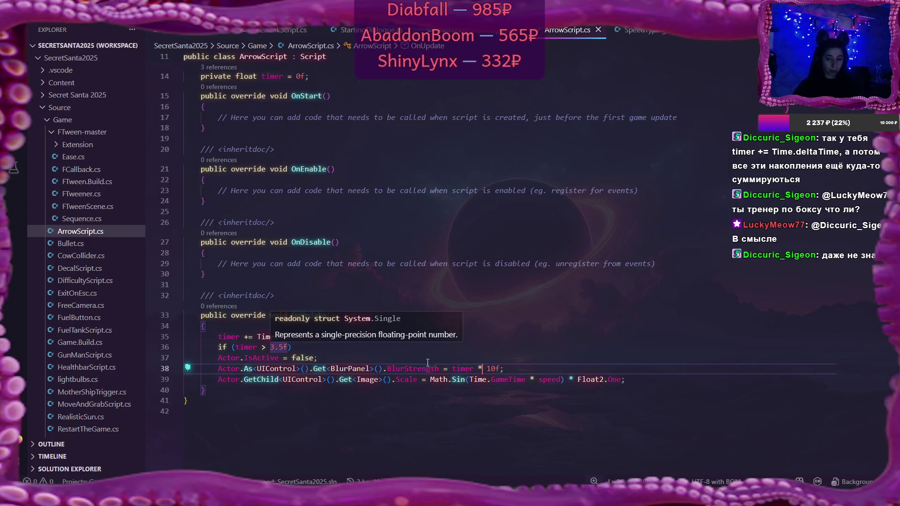
pyautogui.hotkey('alt', 'Tab')
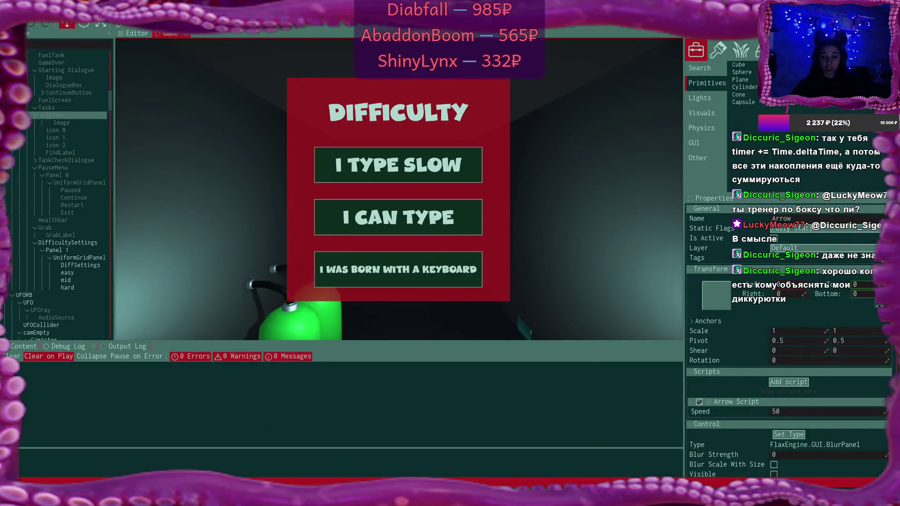
# Step: Change the arrow panel's Arrow Script Speed from 50 to 5
pyautogui.click(775, 411)
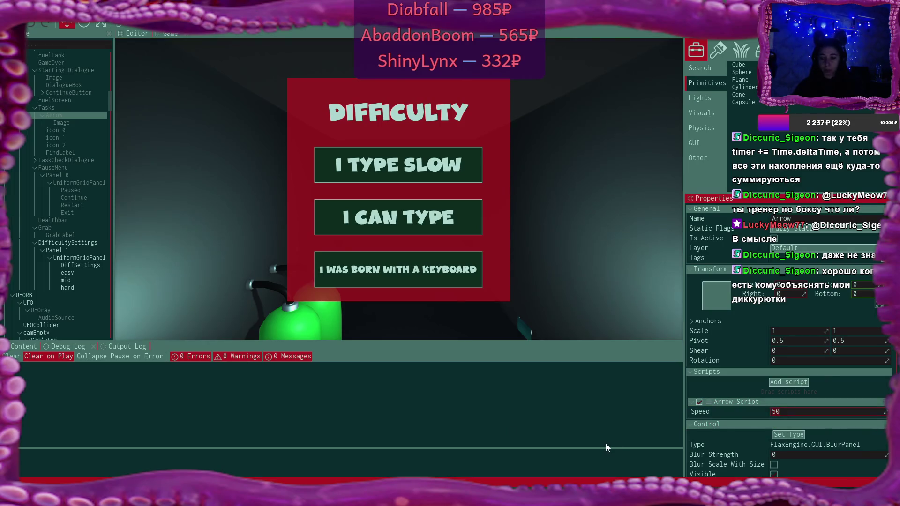
pyautogui.write('5')
pyautogui.press('Return')
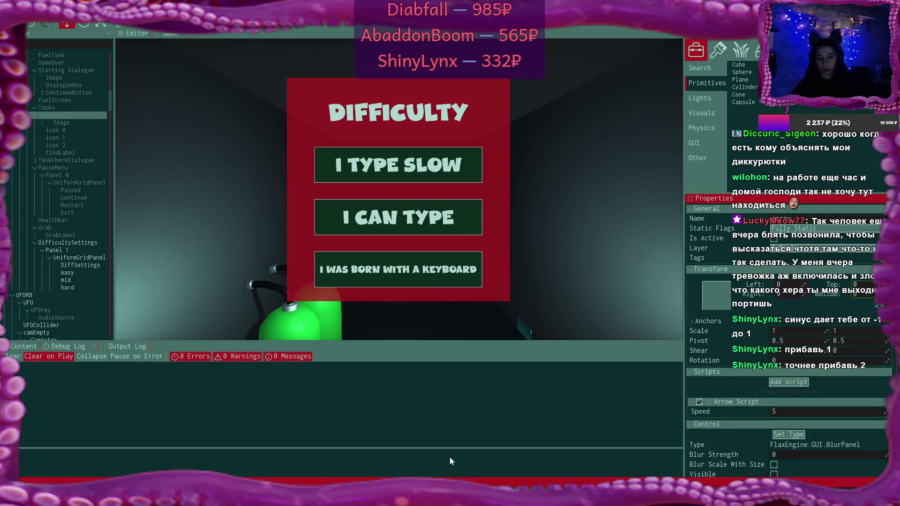
# Step: Rewrite line 39's scale as (Math.Sin(Time.GameTime * speed)+2) * Float2.One
pyautogui.hotkey('alt', 'Tab')
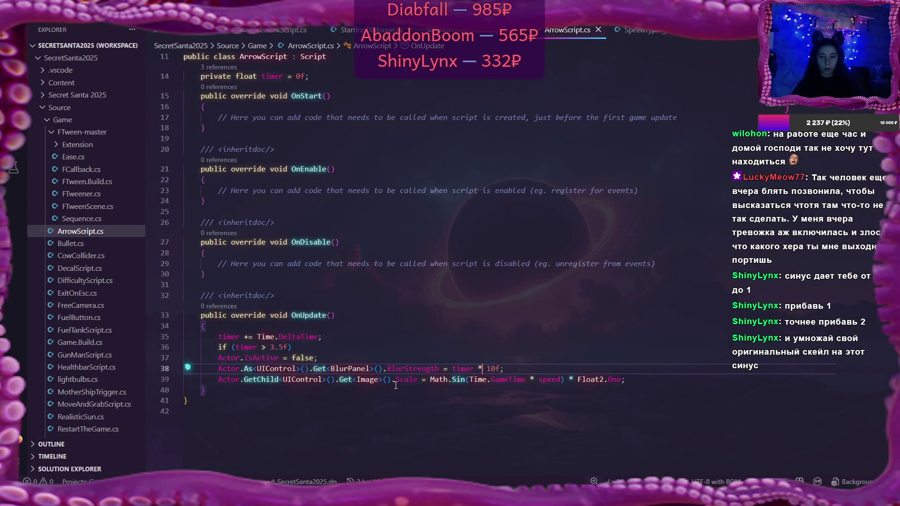
pyautogui.click(622, 379)
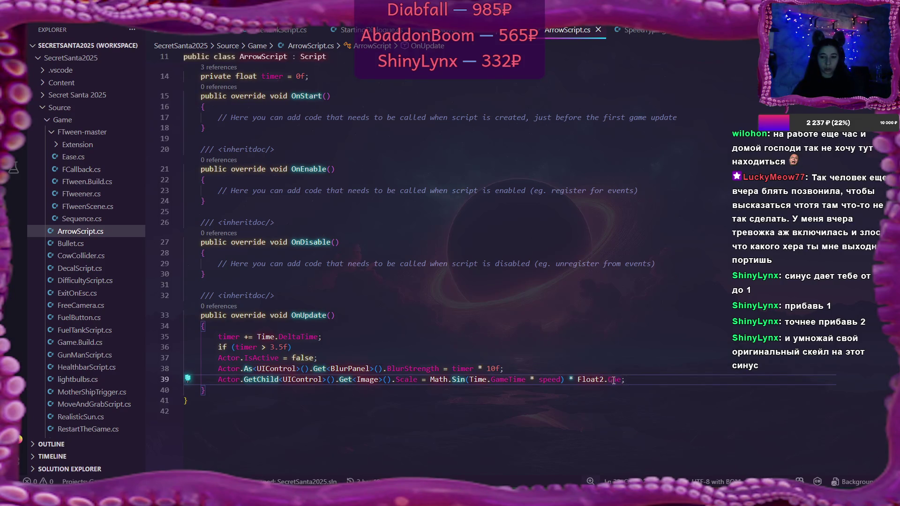
pyautogui.click(565, 379)
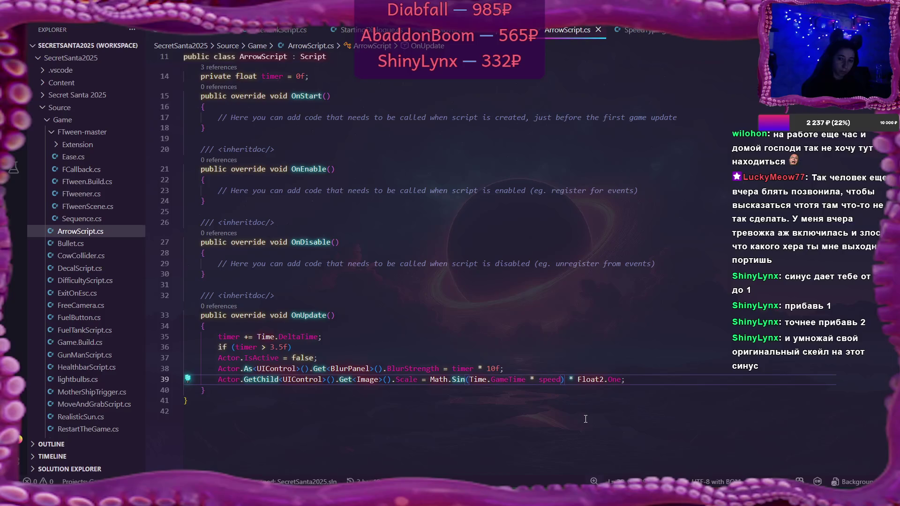
pyautogui.write('+2')
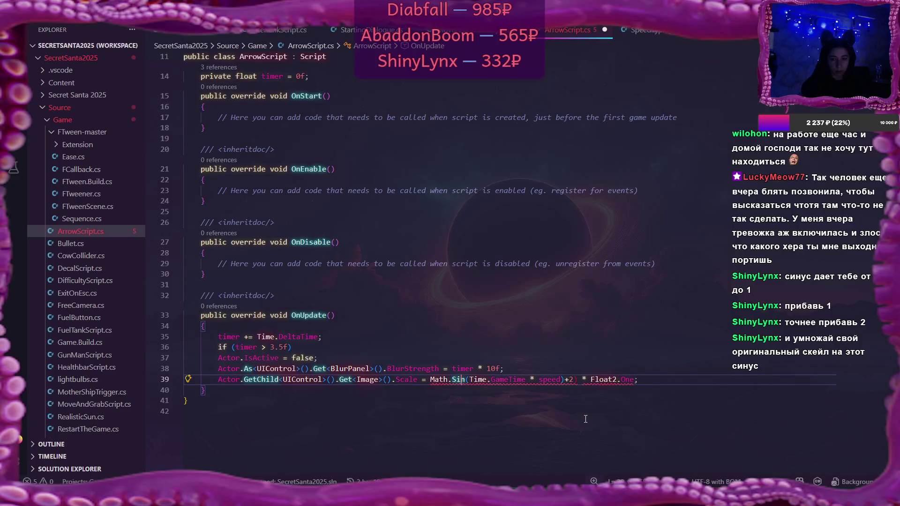
pyautogui.write(' (')
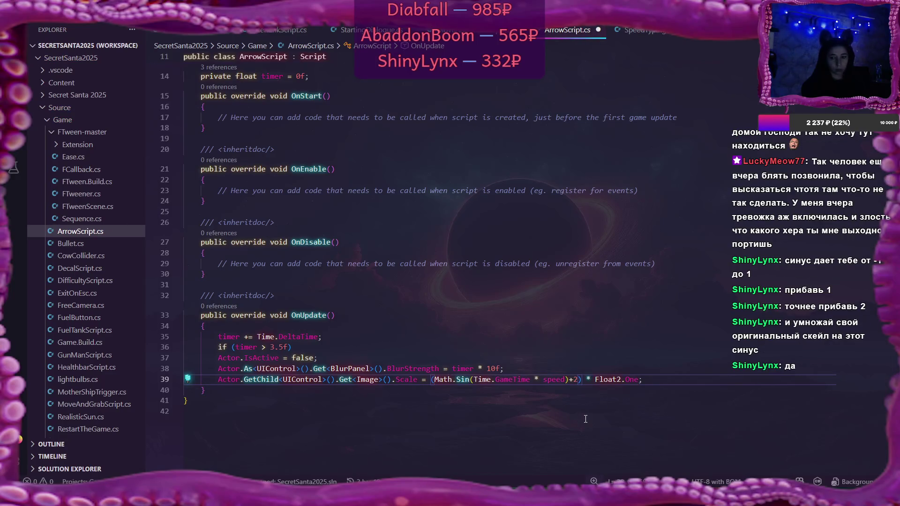
pyautogui.click(679, 385)
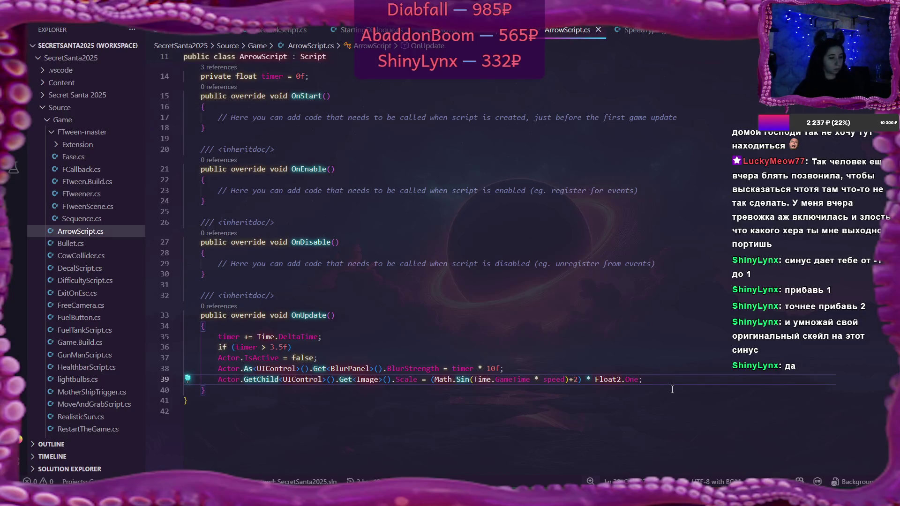
# Step: Play-test the game on I TYPE SLOW difficulty and click through the intro dialogue
pyautogui.hotkey('alt', 'Tab')
pyautogui.press('F5')
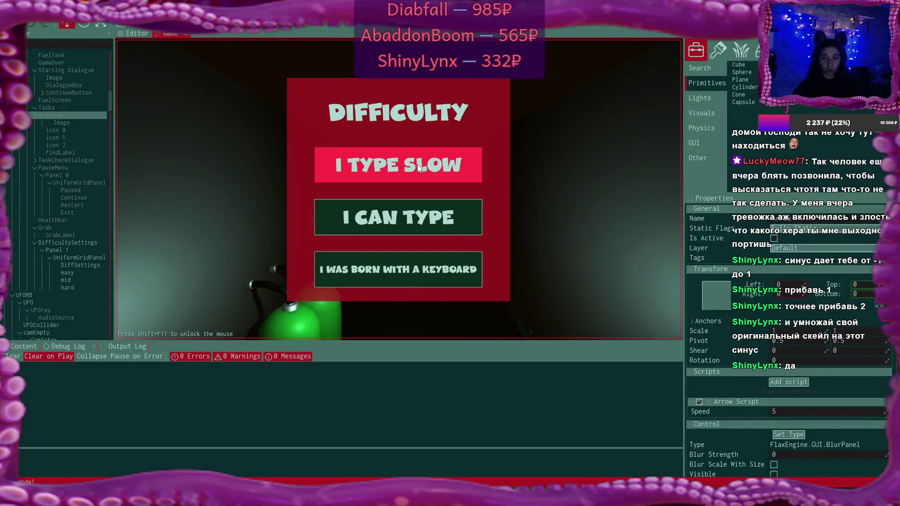
pyautogui.click(417, 165)
pyautogui.click(532, 244)
pyautogui.click(532, 243)
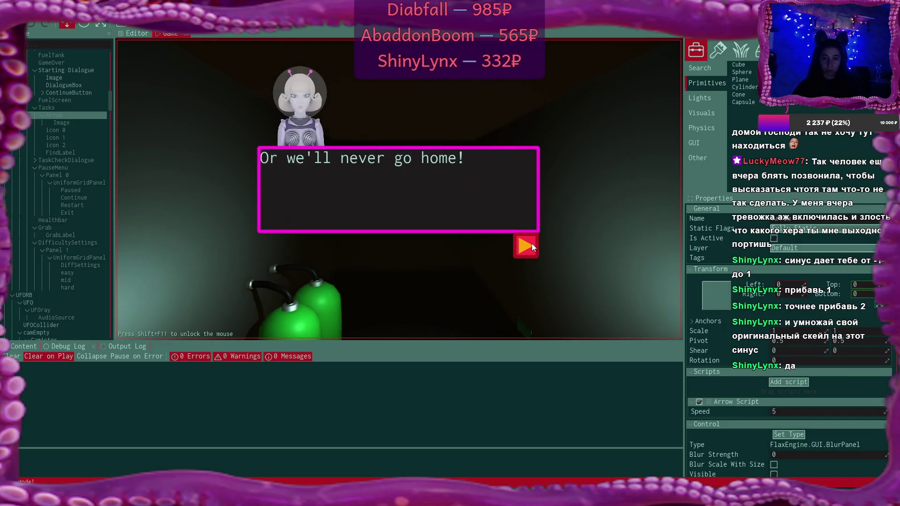
pyautogui.click(532, 243)
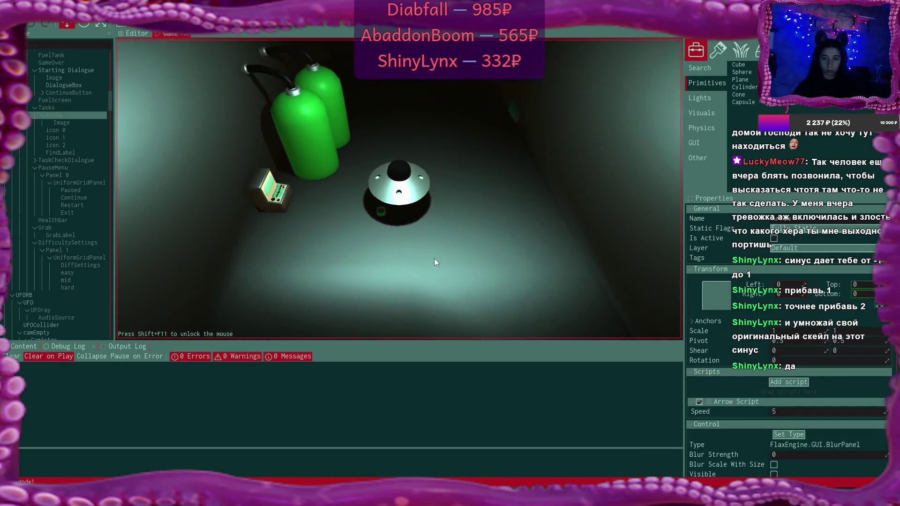
# Step: Start the fueling task, then set the Arrow Script Speed from 5 to 2
pyautogui.click(404, 299)
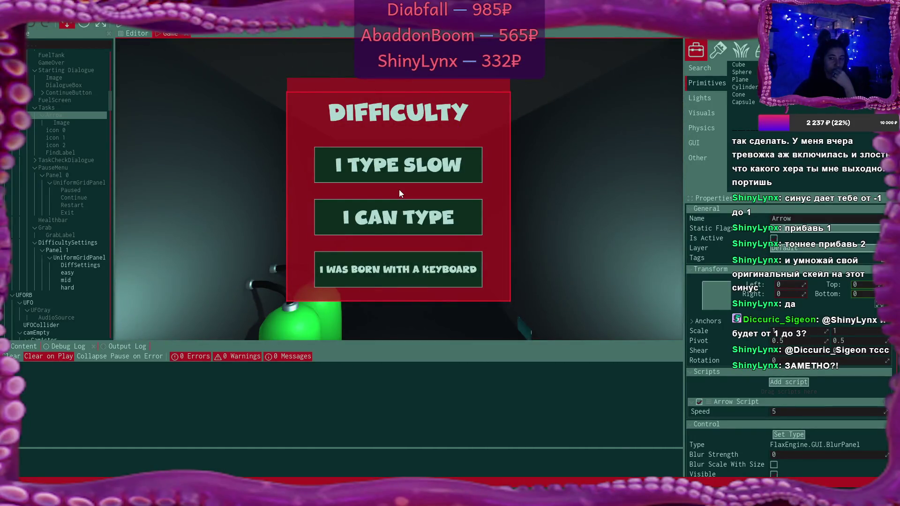
pyautogui.click(806, 413)
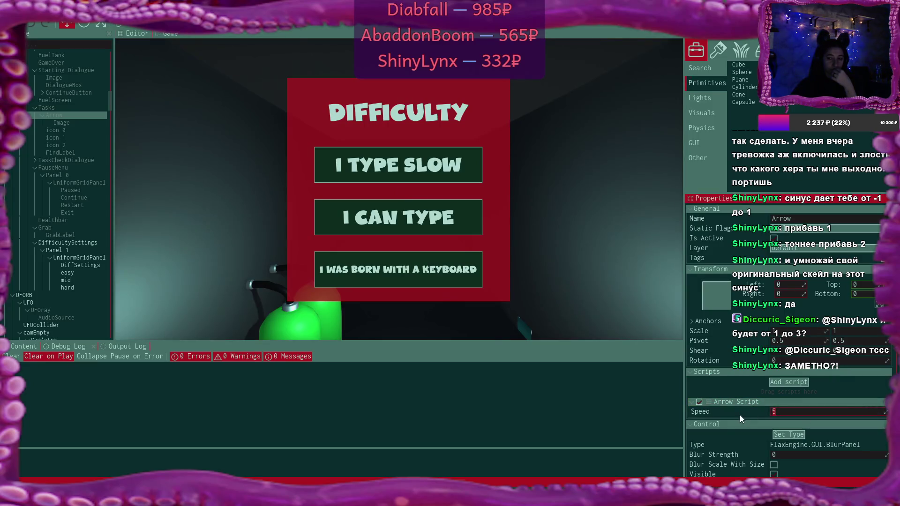
pyautogui.write('2')
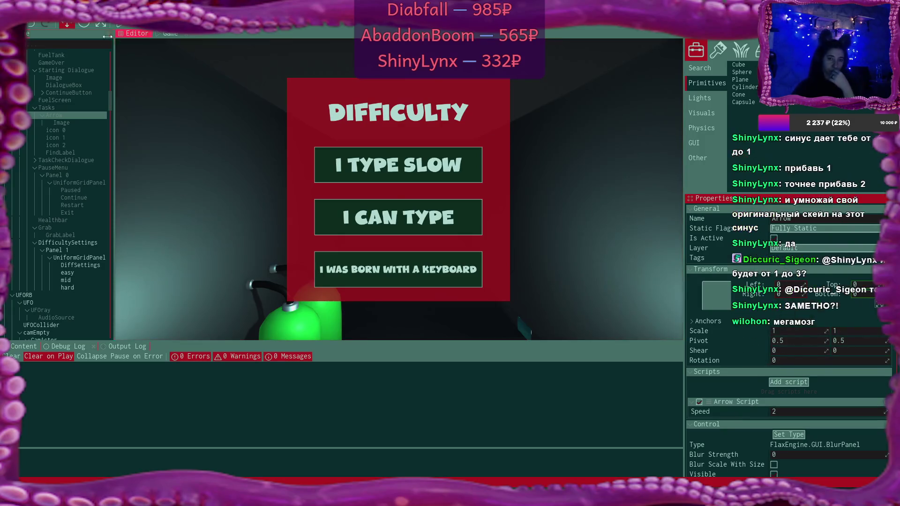
pyautogui.click(165, 111)
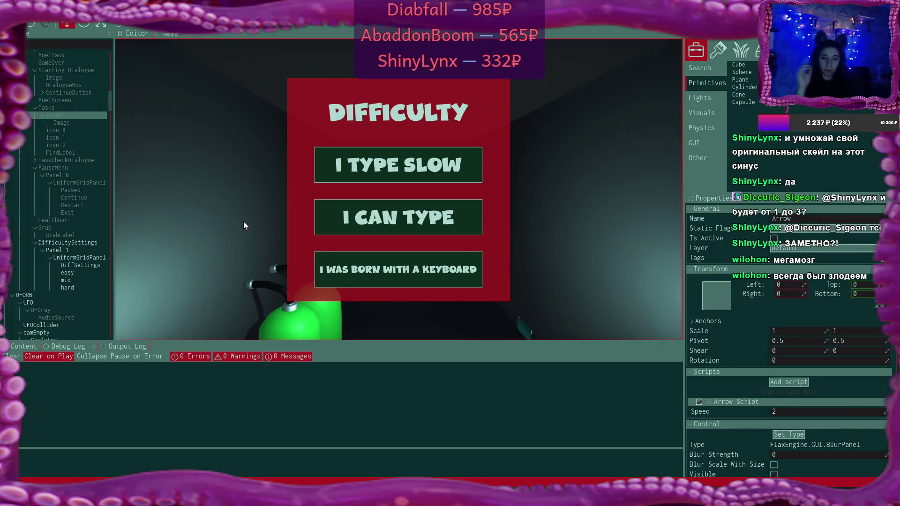
# Step: Set the arrow Image's width and height to 100 each, then start a new play-test
pyautogui.click(74, 124)
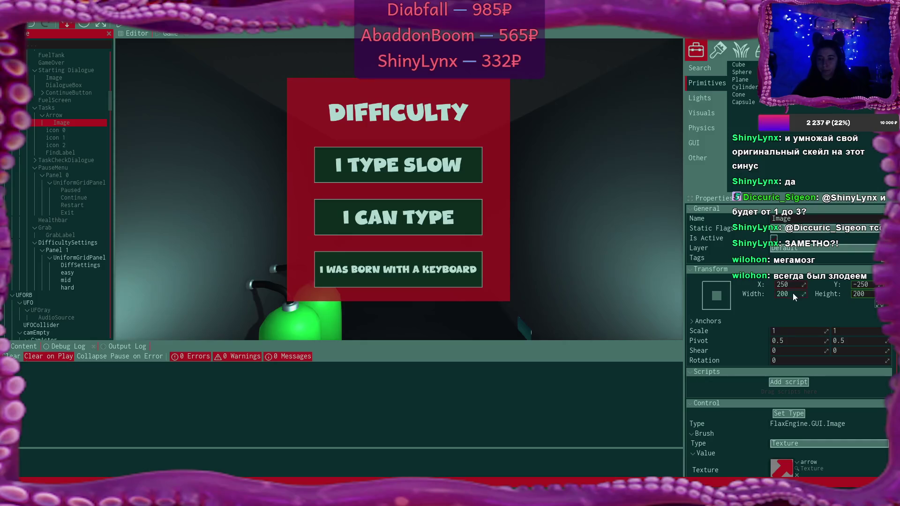
pyautogui.click(788, 294)
pyautogui.write('100')
pyautogui.press('Tab')
pyautogui.write('100')
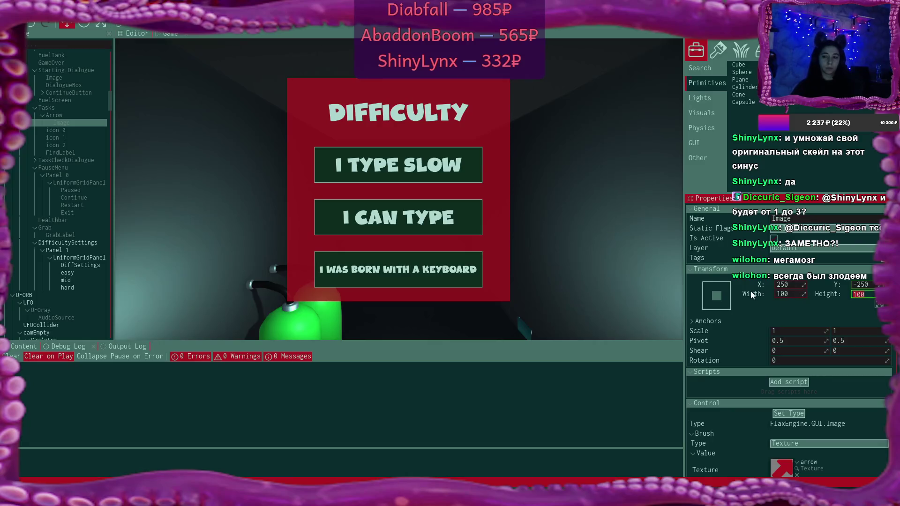
pyautogui.click(116, 25)
pyautogui.click(406, 165)
pyautogui.click(525, 246)
pyautogui.click(525, 246)
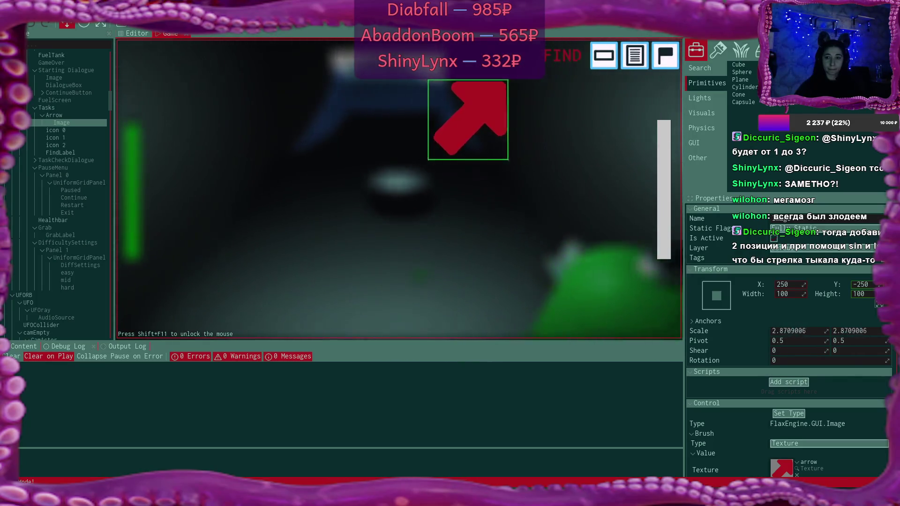
pyautogui.press('space')
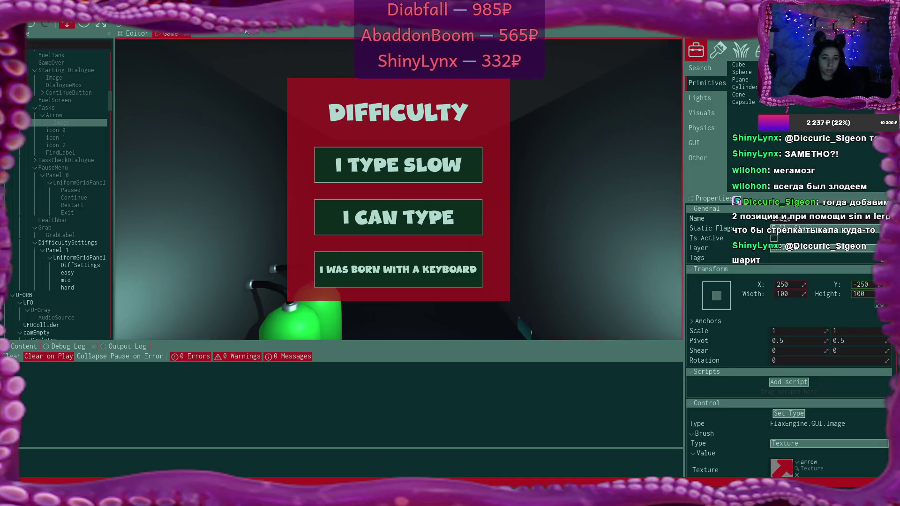
# Step: After checking UFORB, select the Arrow object and lower its script speed to 1
pyautogui.click(61, 294)
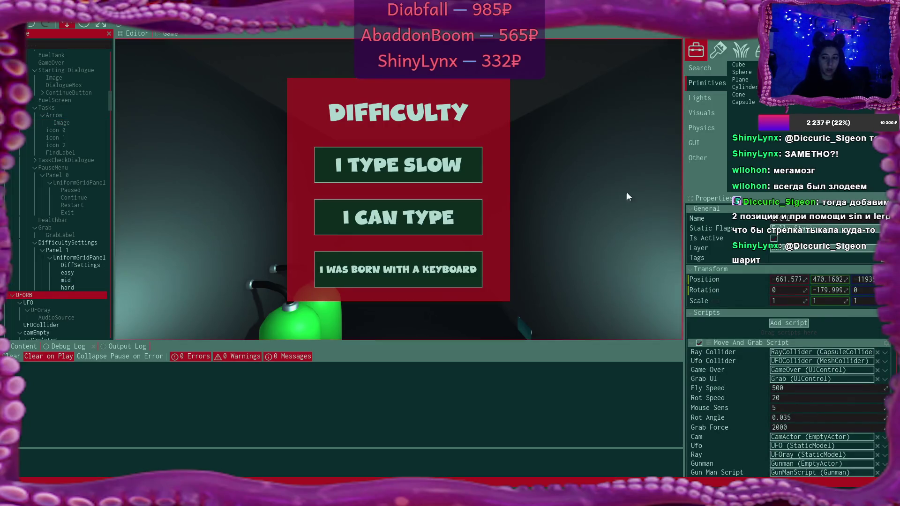
pyautogui.click(76, 115)
pyautogui.click(796, 411)
pyautogui.write('2')
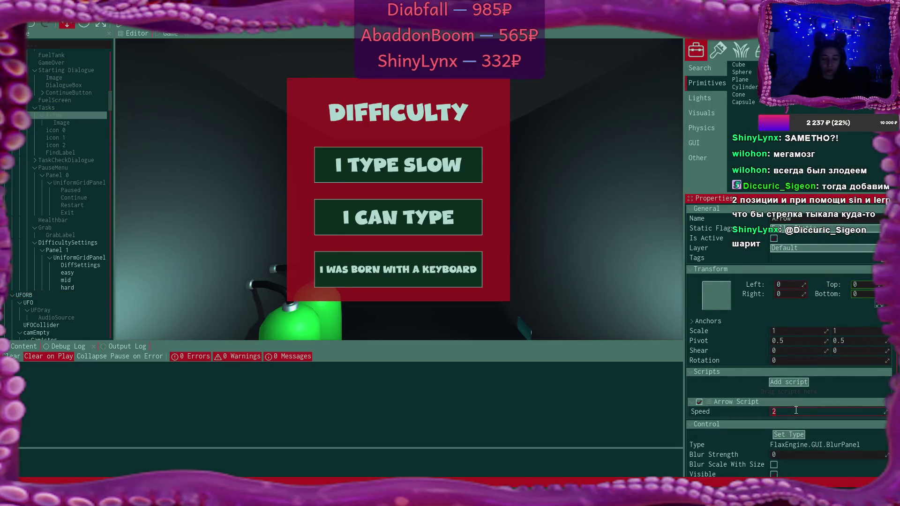
pyautogui.press('Escape')
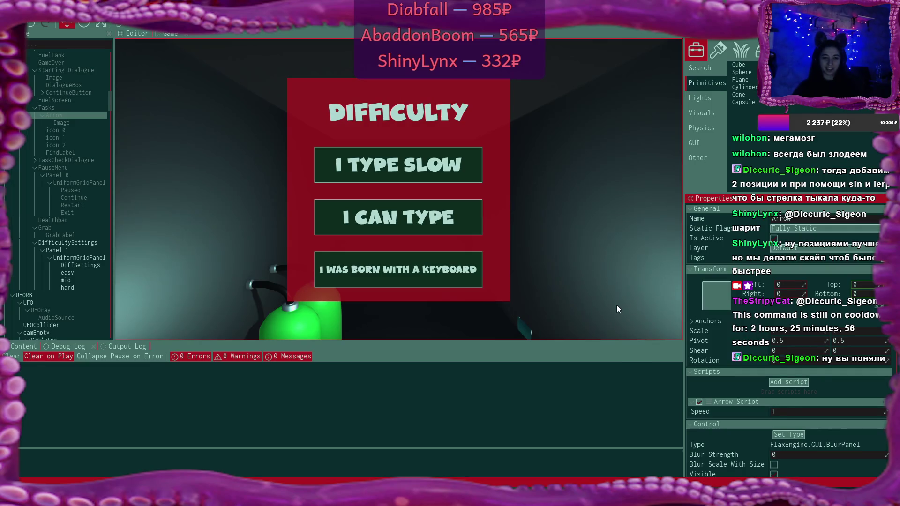
# Step: Start a play-test on I TYPE SLOW difficulty and click past the intro dialogue
pyautogui.click(124, 29)
pyautogui.click(432, 173)
pyautogui.click(533, 253)
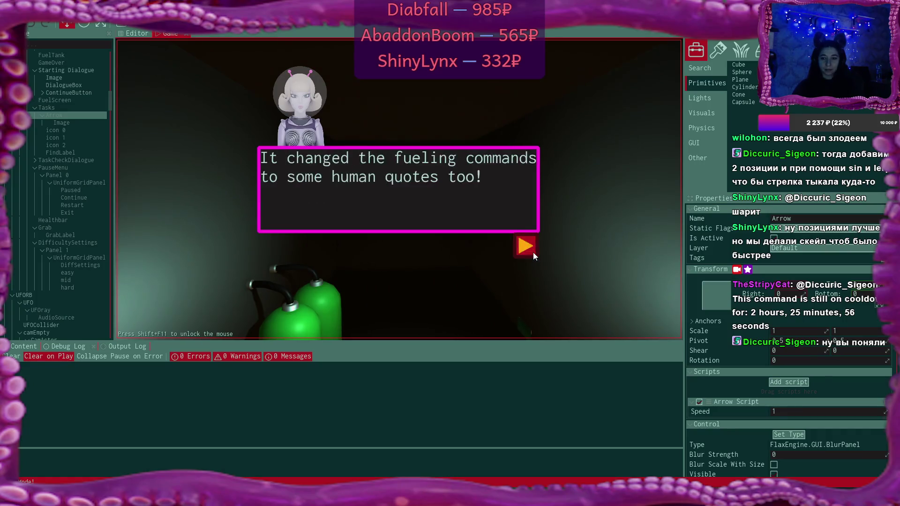
pyautogui.click(533, 252)
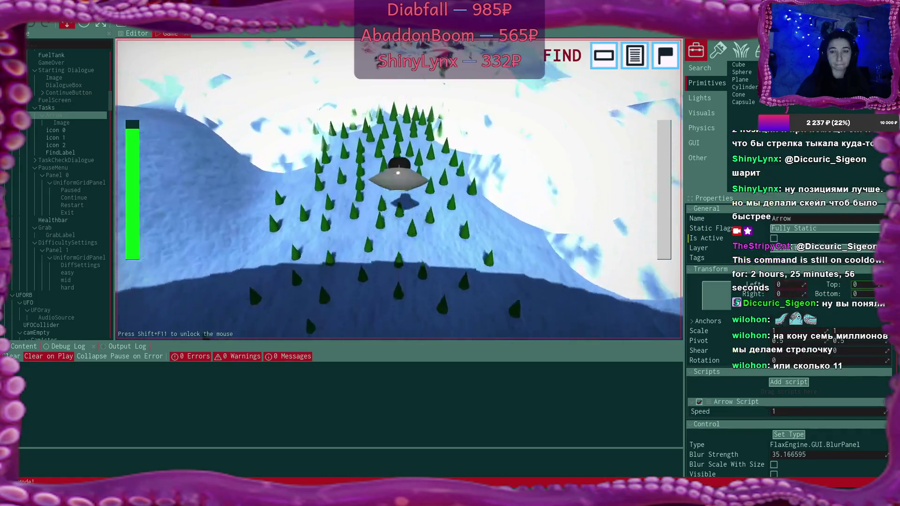
# Step: Fly the UFO over the snowy slope into the village, then stop and return to ArrowScript.cs
pyautogui.press('w')
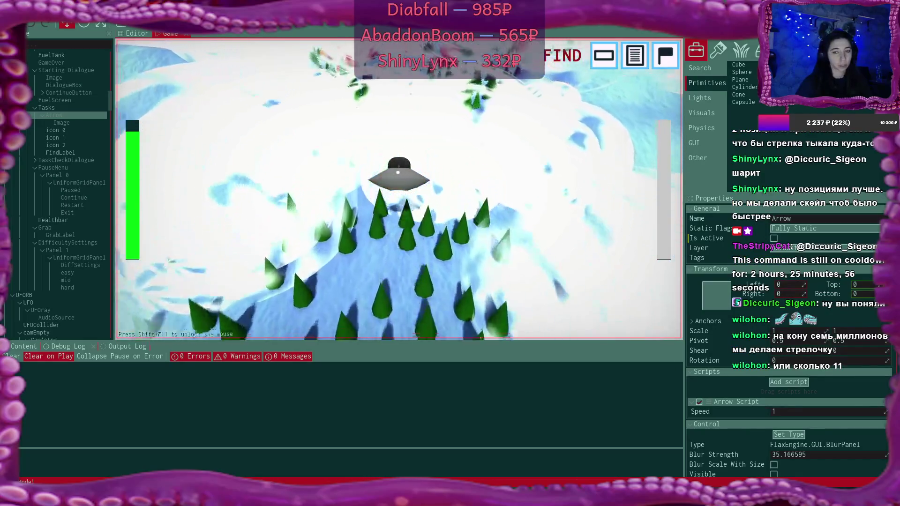
pyautogui.press('w')
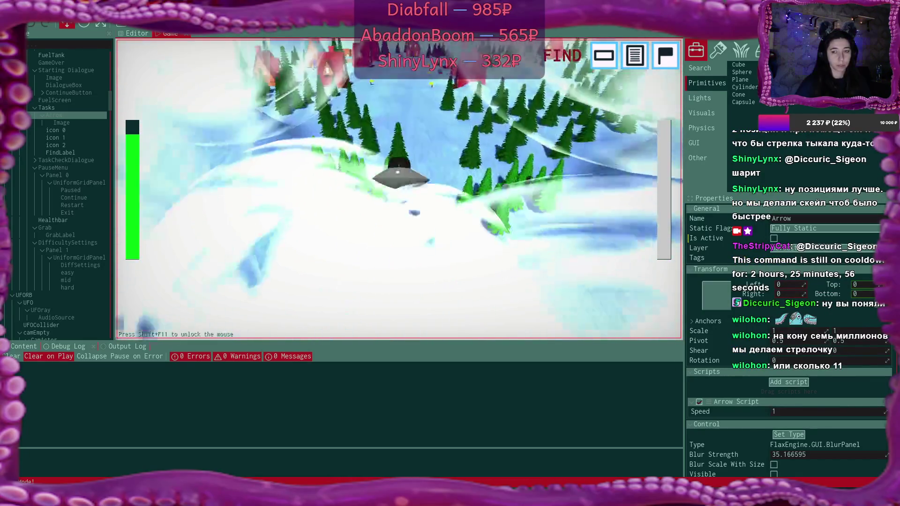
pyautogui.press('w')
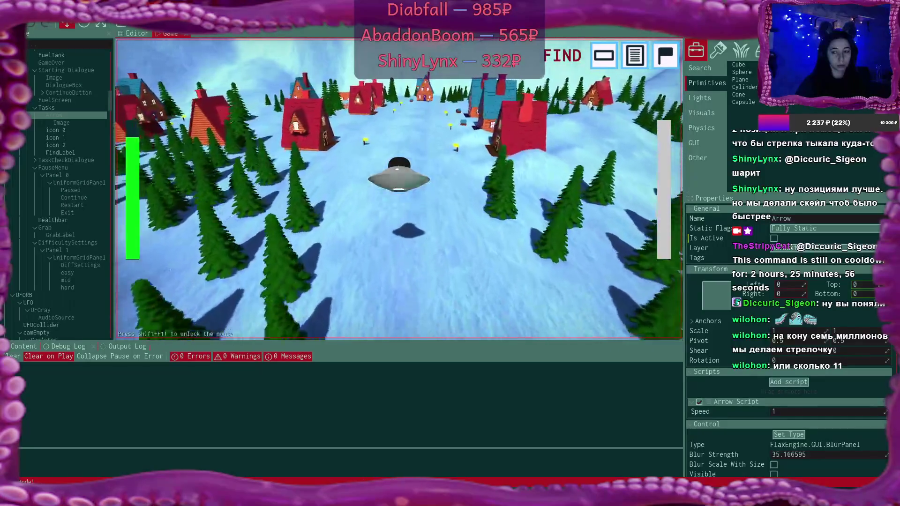
pyautogui.press('w')
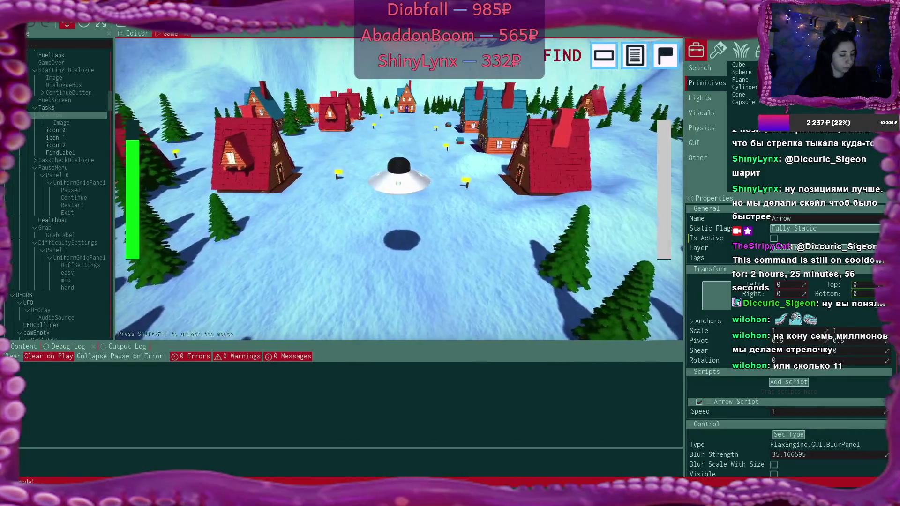
pyautogui.press('w')
pyautogui.hotkey('alt', 'Tab')
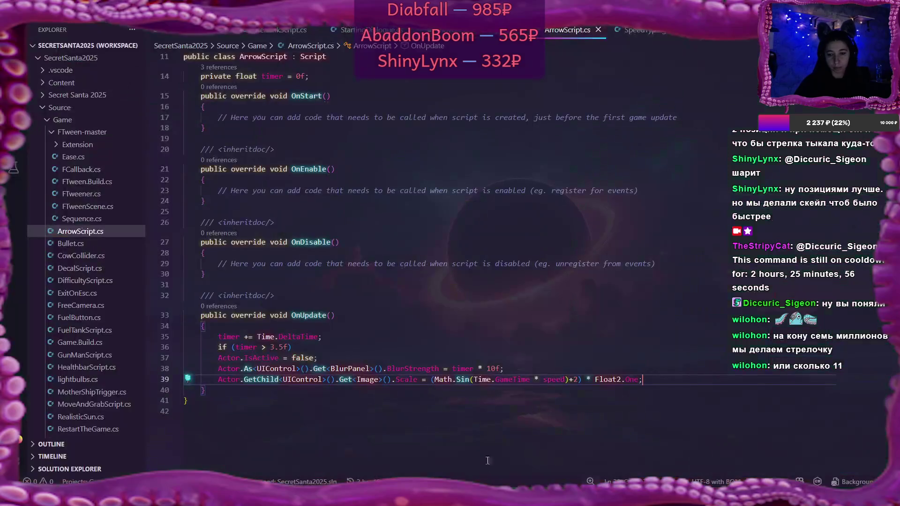
# Step: Change the blur multiplier on line 38 from 10f to 5f and save ArrowScript.cs
pyautogui.click(493, 370)
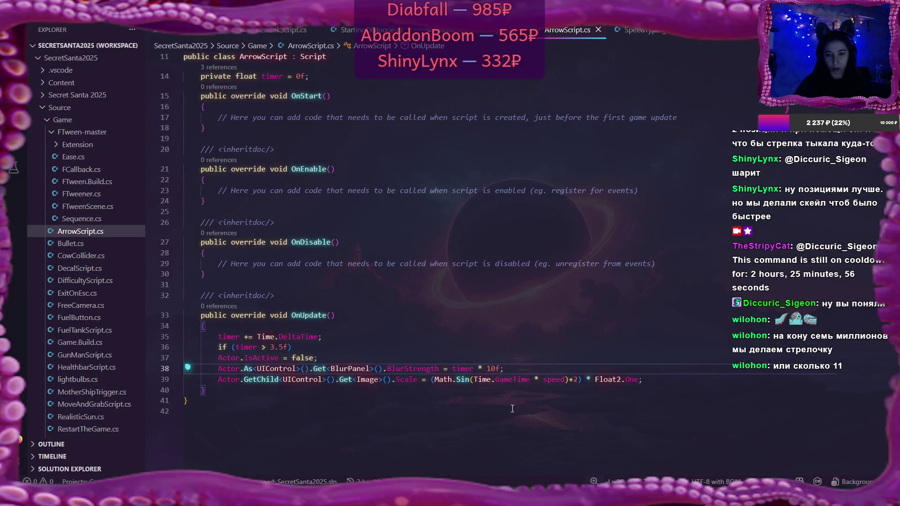
pyautogui.press('BackSpace')
pyautogui.press('BackSpace')
pyautogui.write('5')
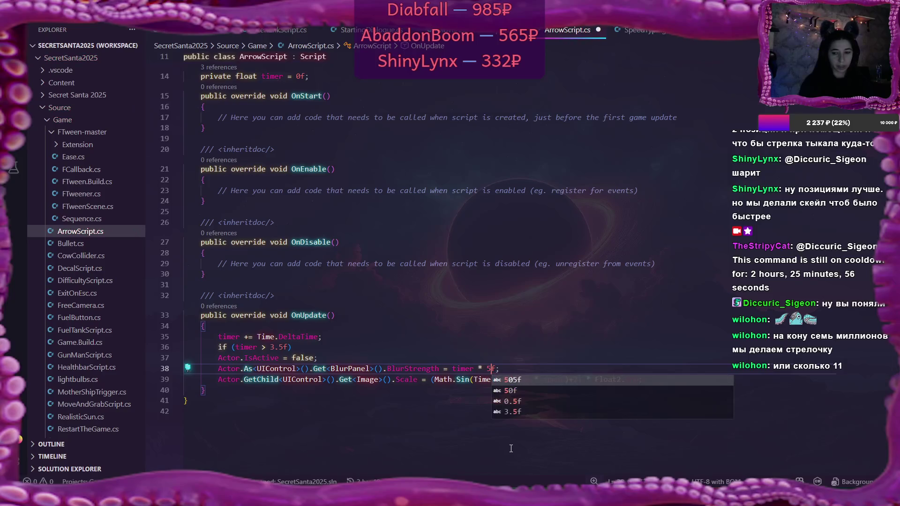
pyautogui.press('Escape')
pyautogui.hotkey('ctrl', 's')
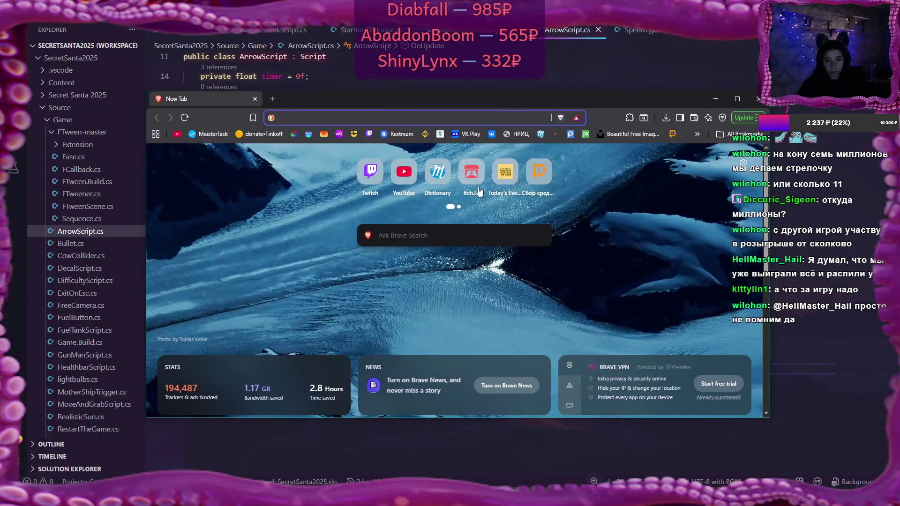
# Step: Load skgames.sk.ru from the address bar autocomplete and maximize the Brave window
pyautogui.write('sk')
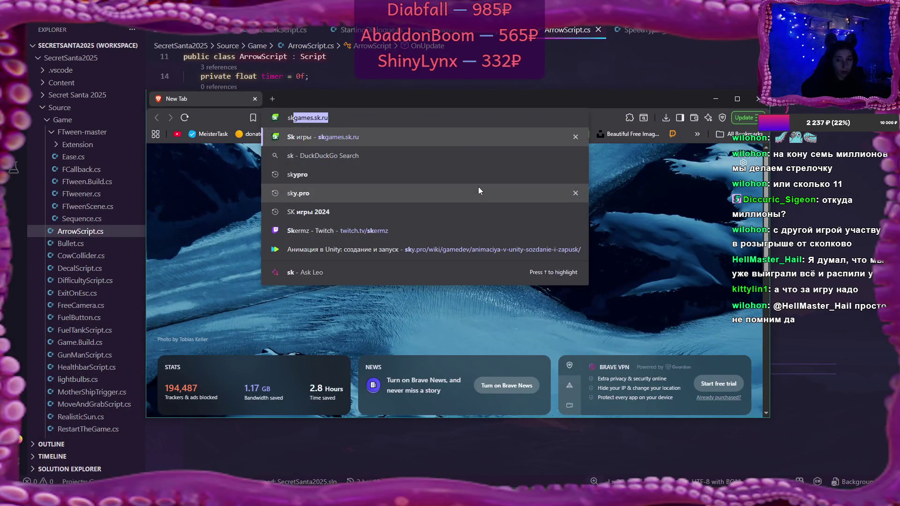
pyautogui.press('Right')
pyautogui.press('Return')
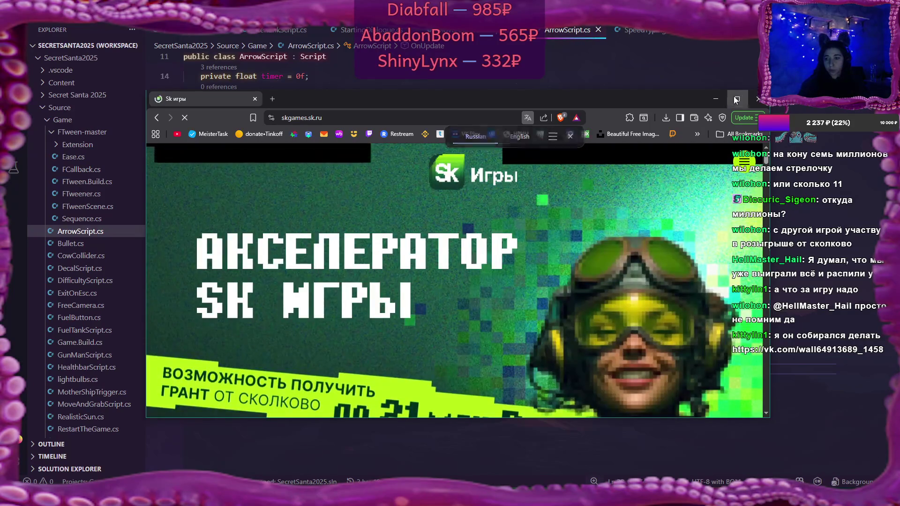
pyautogui.click(737, 99)
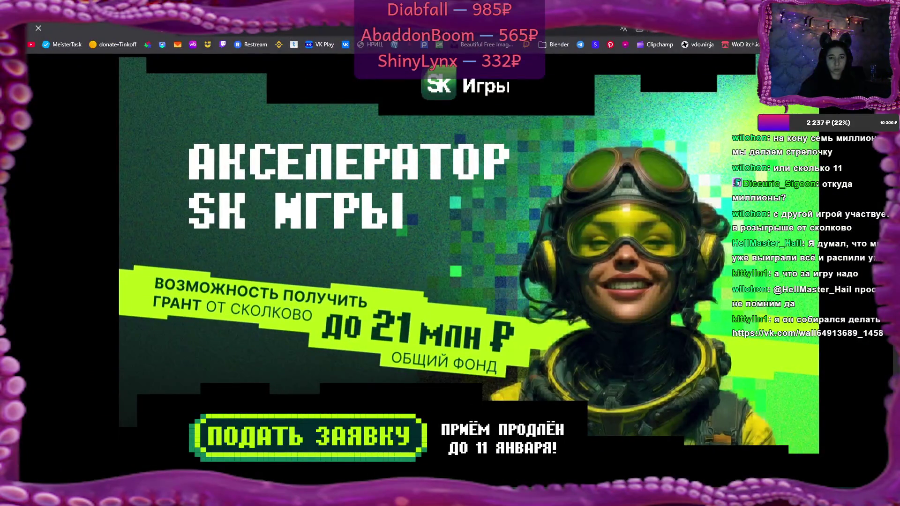
# Step: Scroll the accelerator page through Возможности, Критерии участия and Этапы down to Партнеры and FAQ
pyautogui.scroll(-1, 375, 258)
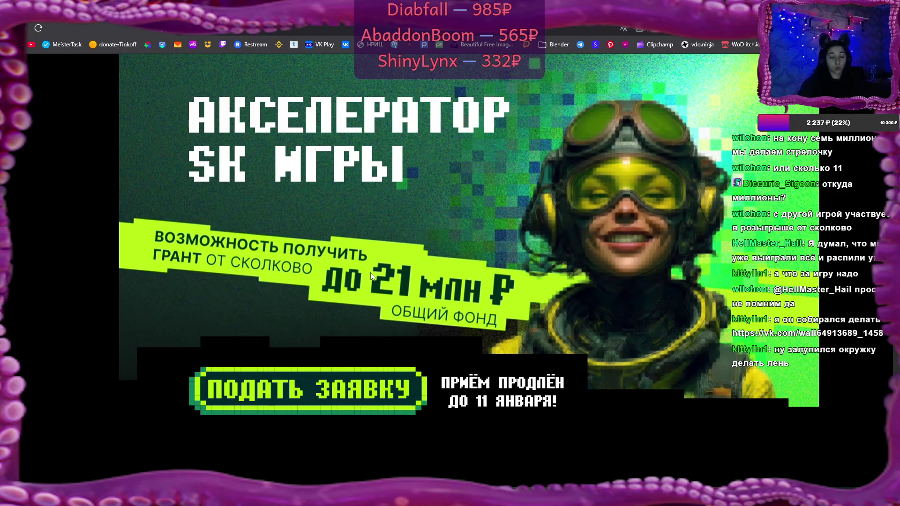
pyautogui.scroll(-4, 370, 276)
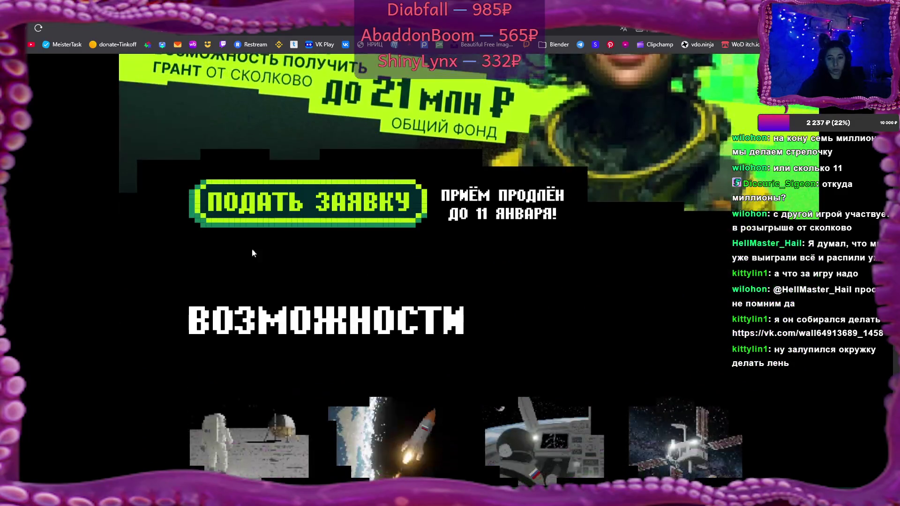
pyautogui.scroll(-5, 441, 281)
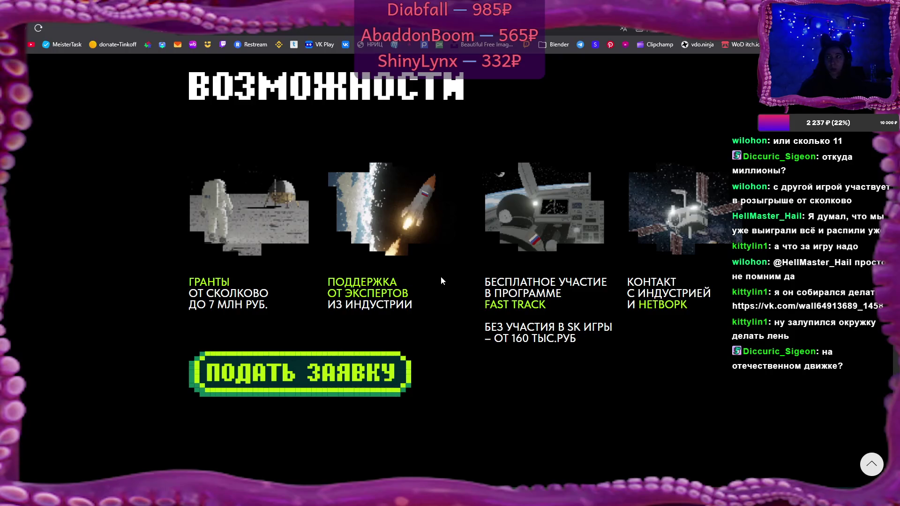
pyautogui.scroll(-1, 440, 281)
pyautogui.scroll(-5, 440, 281)
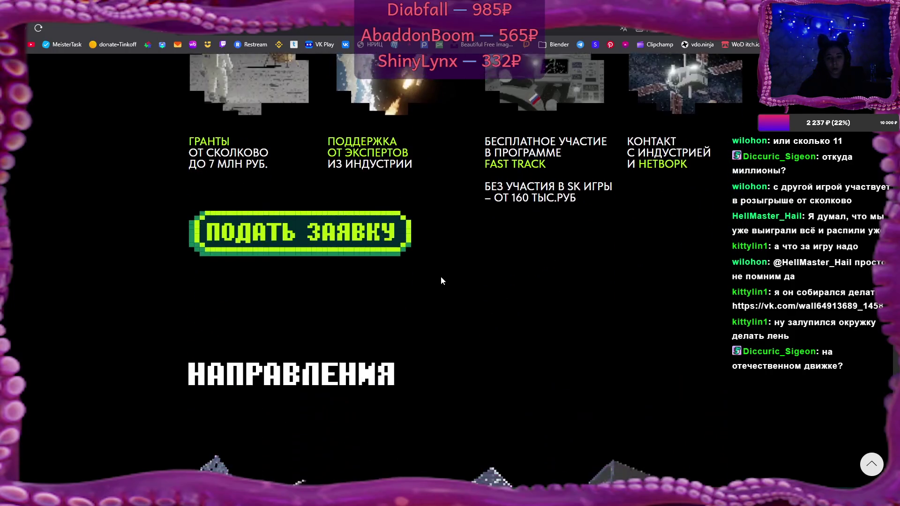
pyautogui.scroll(-12, 440, 281)
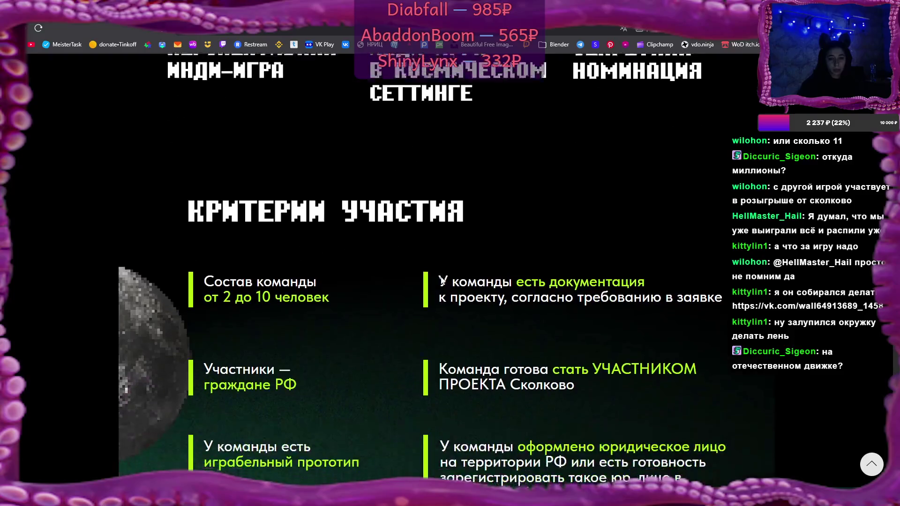
pyautogui.scroll(-1, 441, 281)
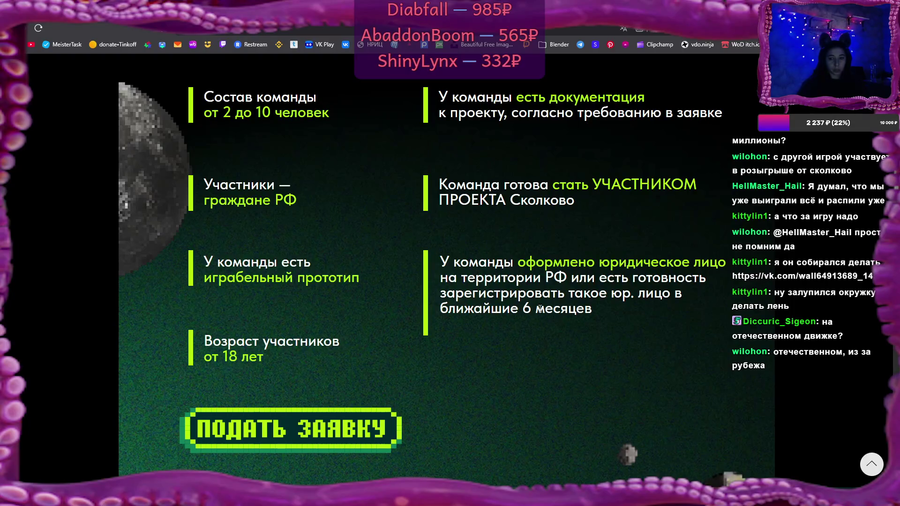
pyautogui.scroll(-2, 534, 312)
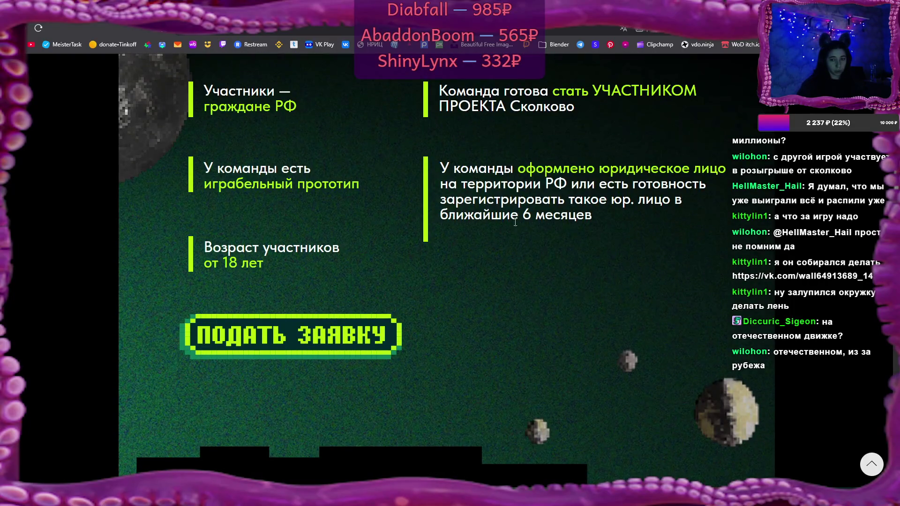
pyautogui.scroll(-3, 513, 293)
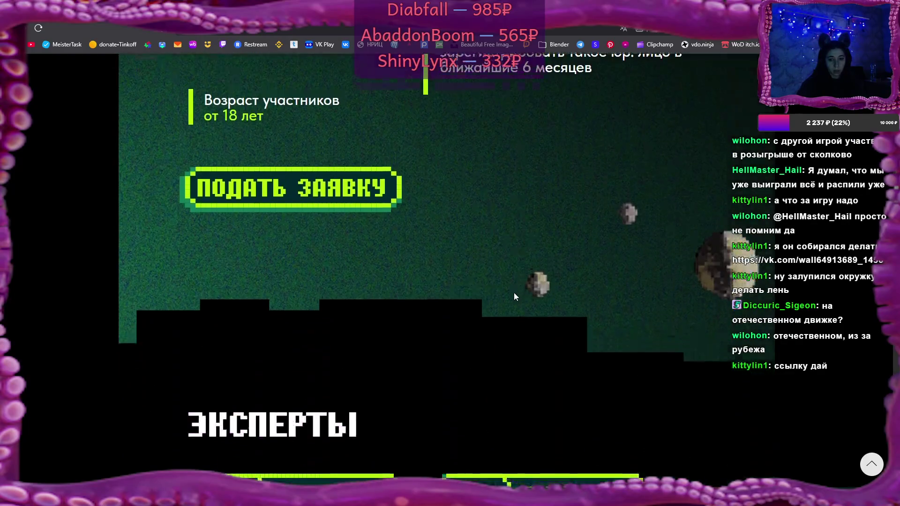
pyautogui.scroll(-18, 514, 293)
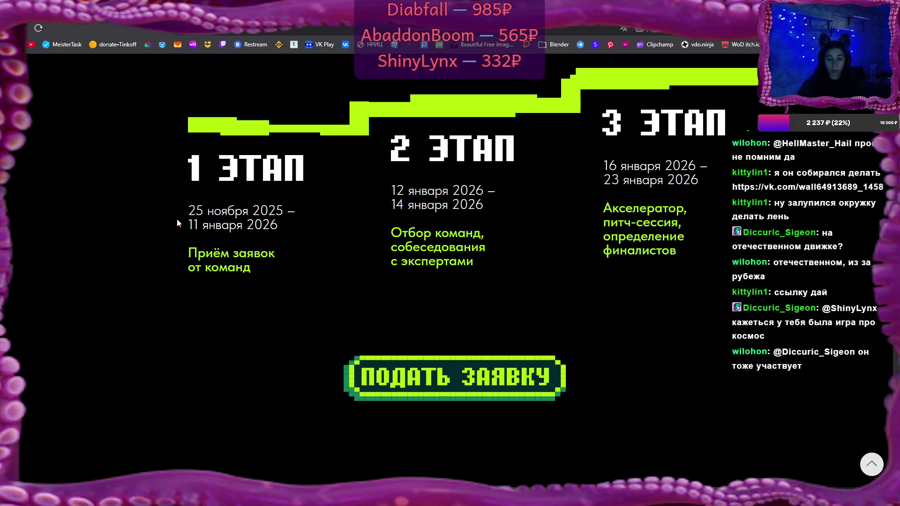
pyautogui.scroll(-4, 422, 230)
pyautogui.scroll(5, 463, 240)
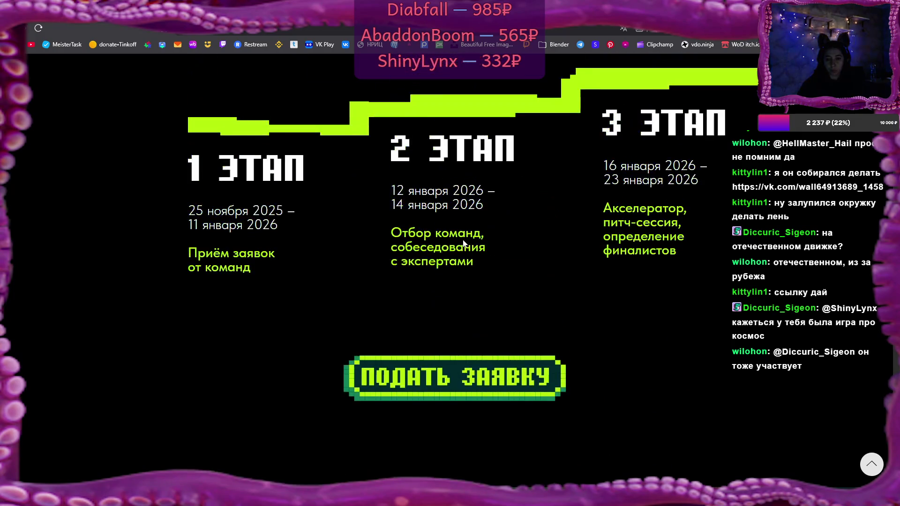
pyautogui.scroll(-4, 420, 265)
pyautogui.scroll(-20, 420, 265)
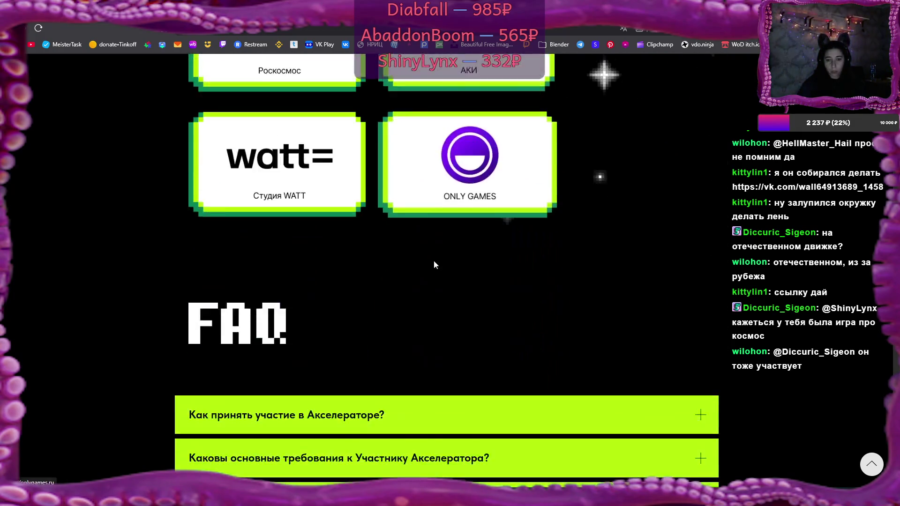
# Step: Scroll to the FAQ and expand the answer to 'Какова цель участия в Акселераторе?'
pyautogui.scroll(-8, 460, 262)
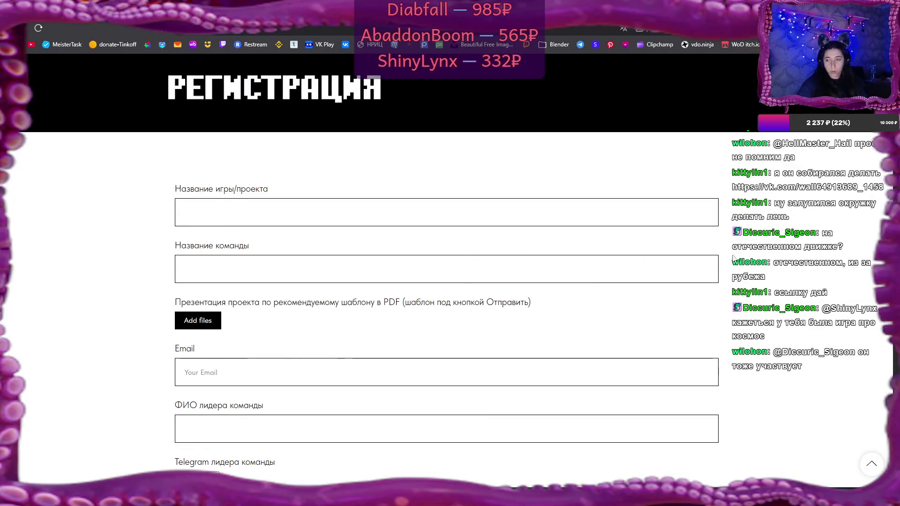
pyautogui.scroll(6, 703, 315)
pyautogui.scroll(20, 702, 312)
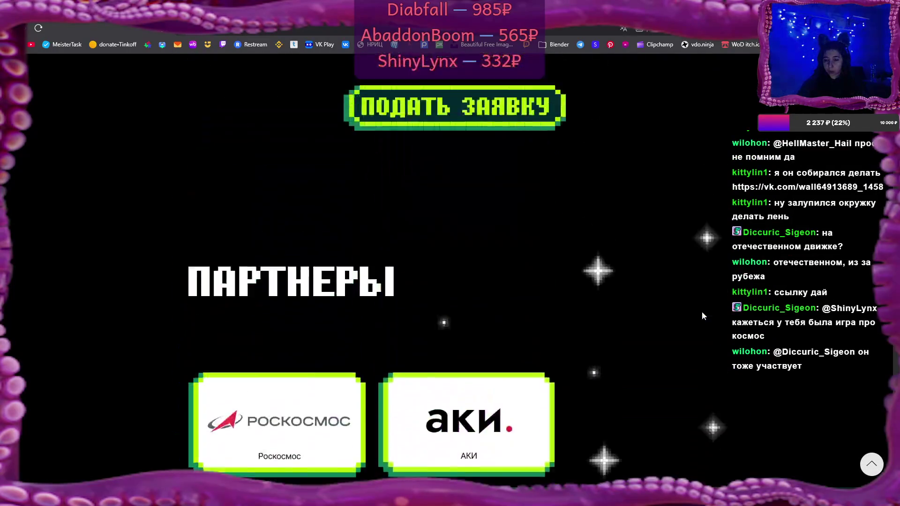
pyautogui.scroll(5, 702, 311)
pyautogui.scroll(-15, 699, 300)
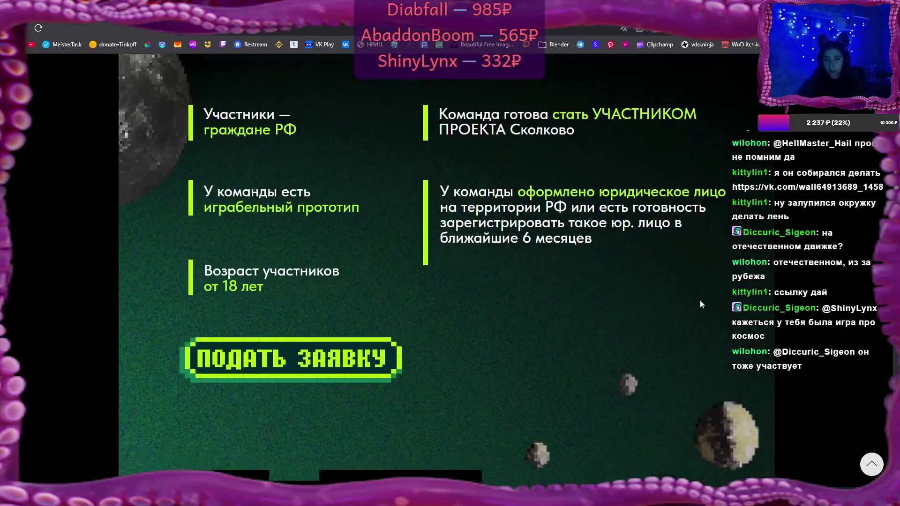
pyautogui.scroll(-15, 698, 267)
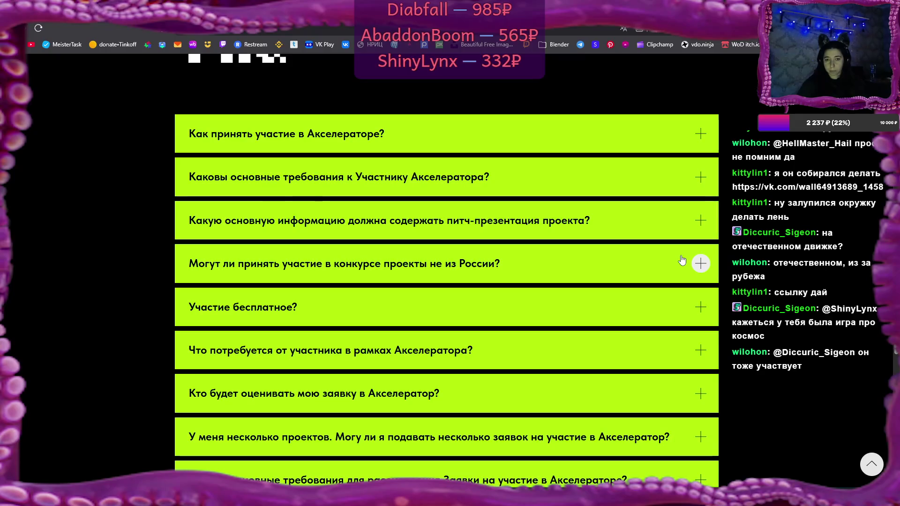
pyautogui.scroll(-3, 682, 260)
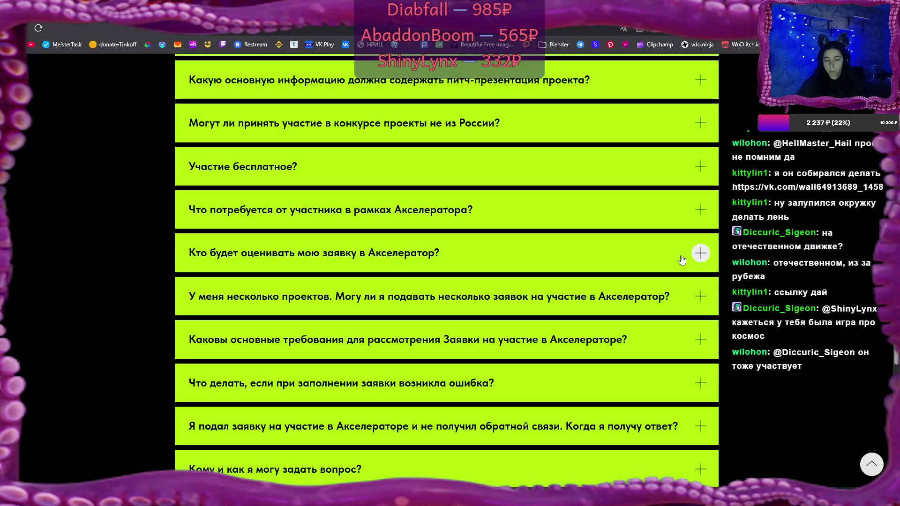
pyautogui.scroll(-2, 682, 260)
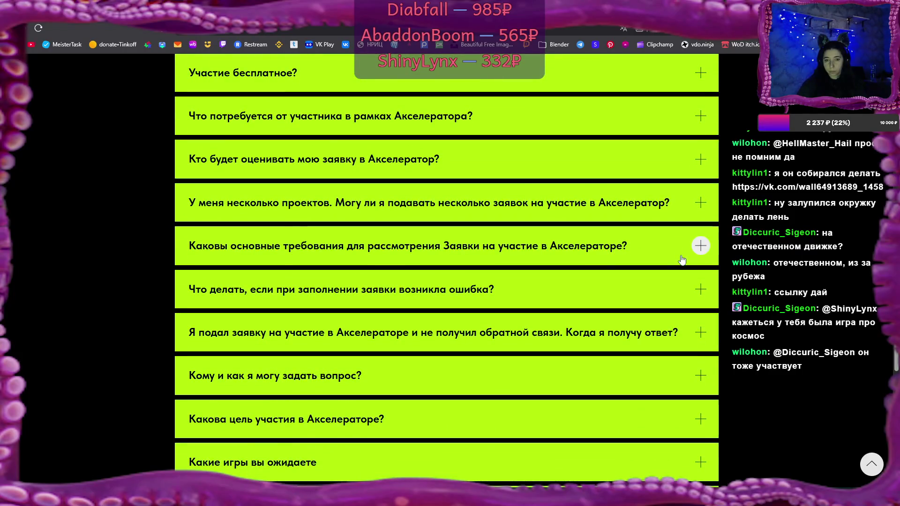
pyautogui.scroll(-1, 633, 272)
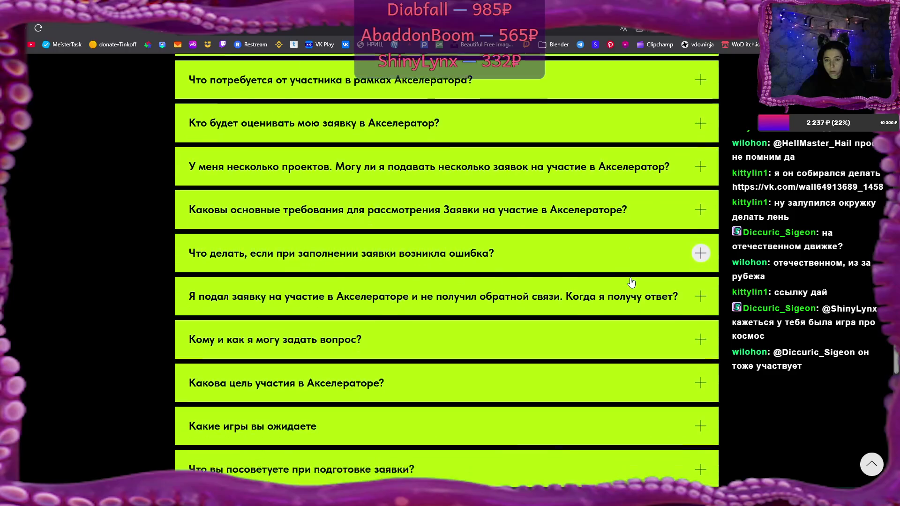
pyautogui.scroll(-2, 632, 281)
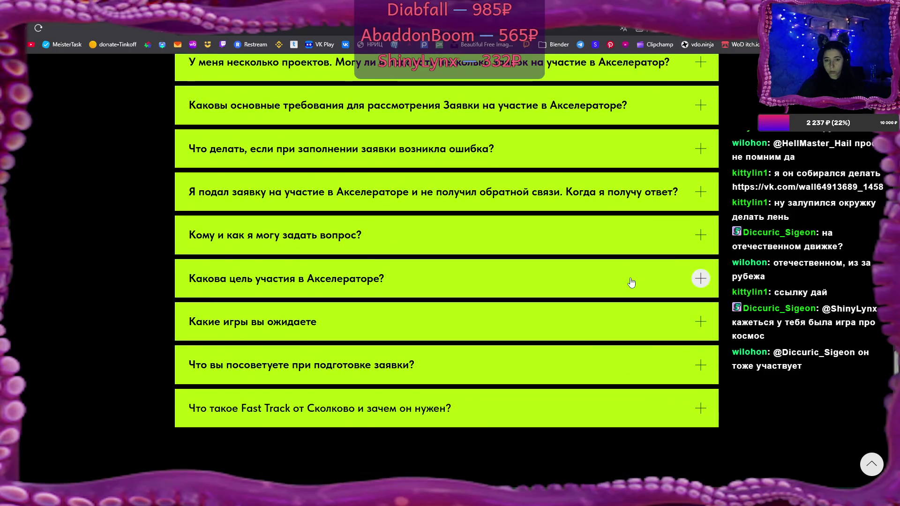
pyautogui.click(582, 275)
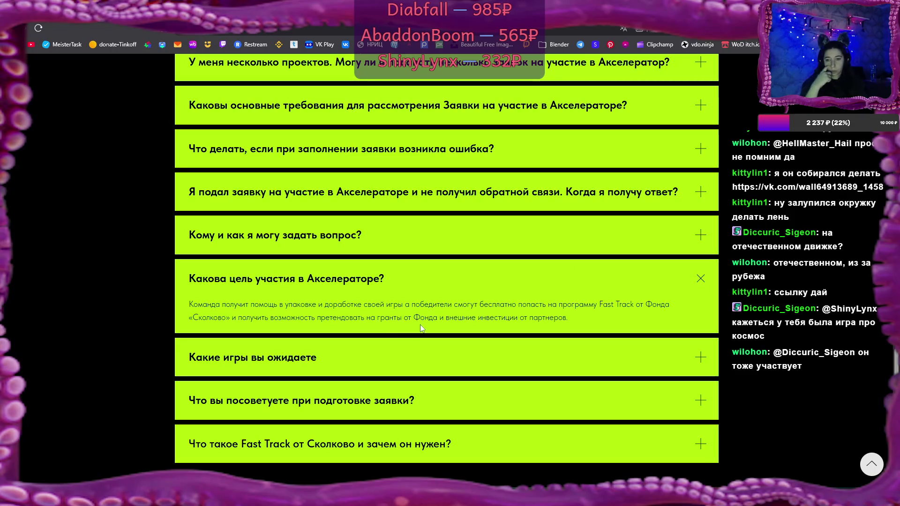
# Step: Expand the answer to 'Какие игры вы ожидаете', then switch back to the code editor
pyautogui.click(700, 357)
pyautogui.scroll(-3, 540, 313)
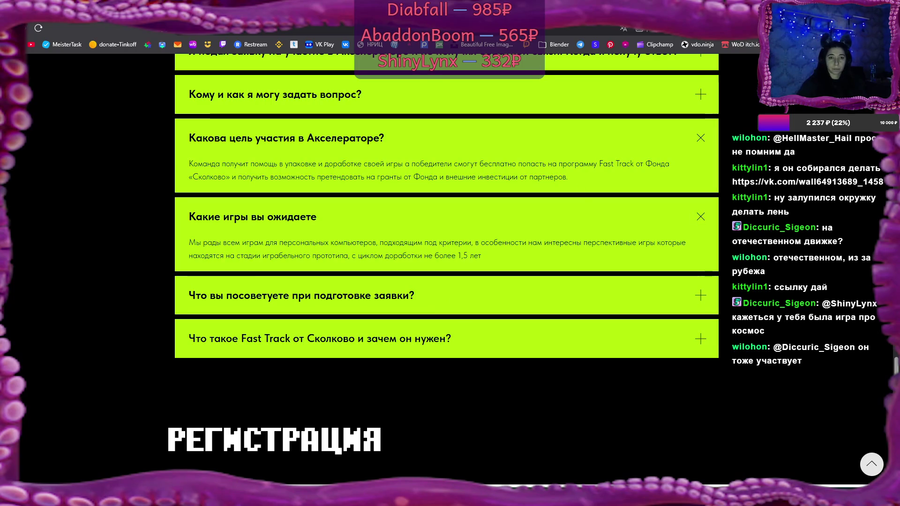
pyautogui.hotkey('alt', 'Tab')
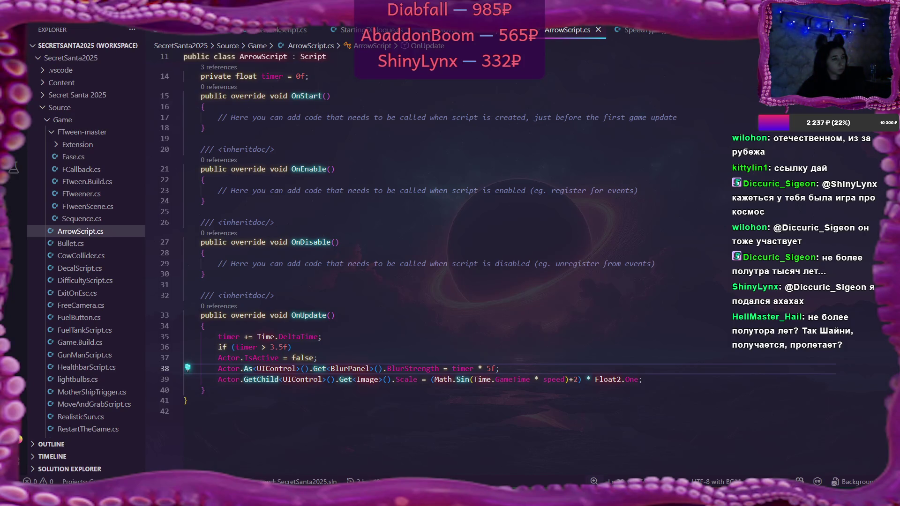
pyautogui.click(101, 281)
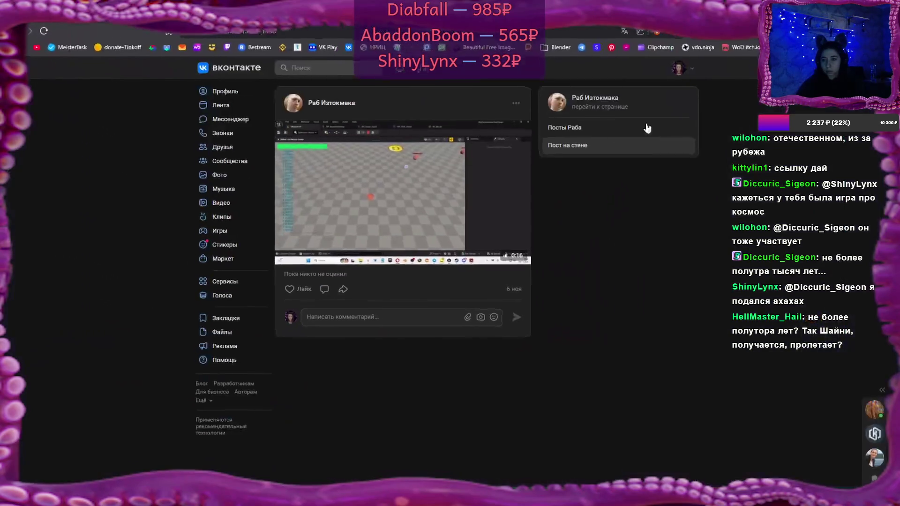
pyautogui.moveTo(518, 187)
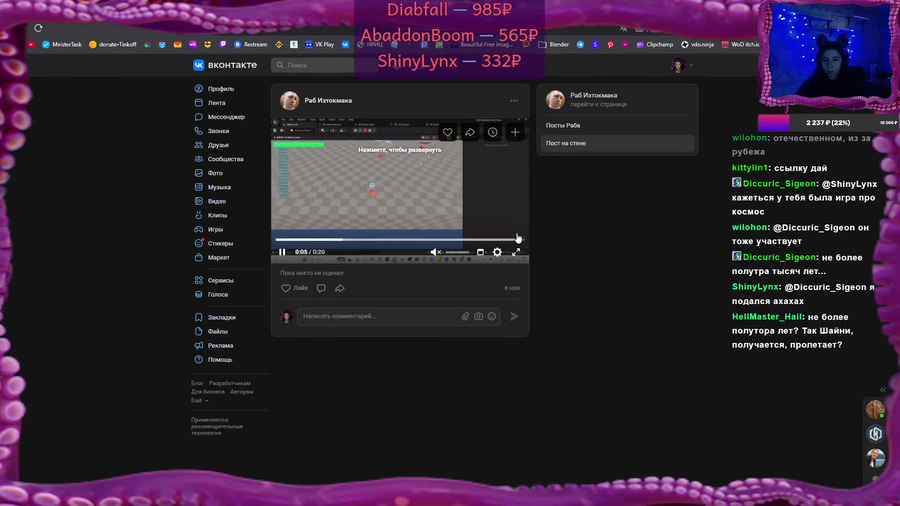
pyautogui.click(515, 254)
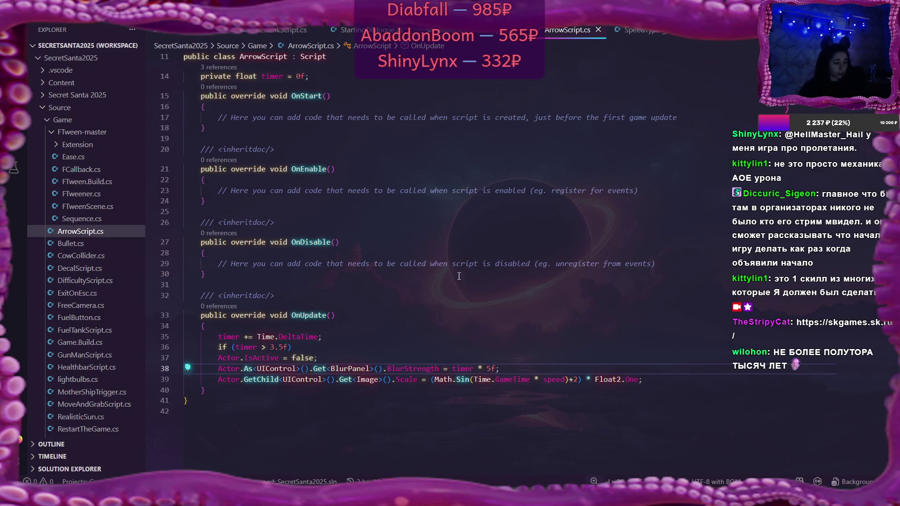
# Step: Bring Flax Editor forward and stop the running game to return to the scene view
pyautogui.hotkey('alt', 'Tab')
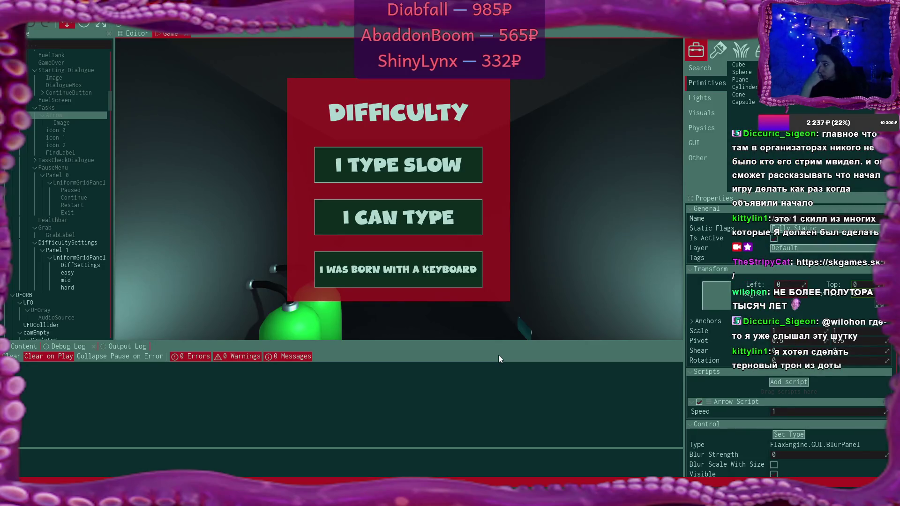
pyautogui.press('F5')
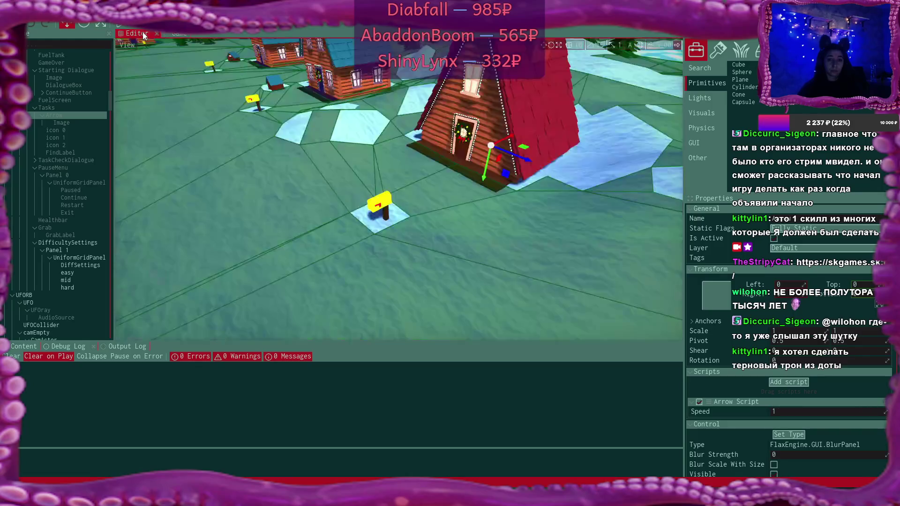
# Step: Fly the camera to the frozen lake and select the Ice cube slab scaled 30 × 0.1 × 30
pyautogui.press('w')
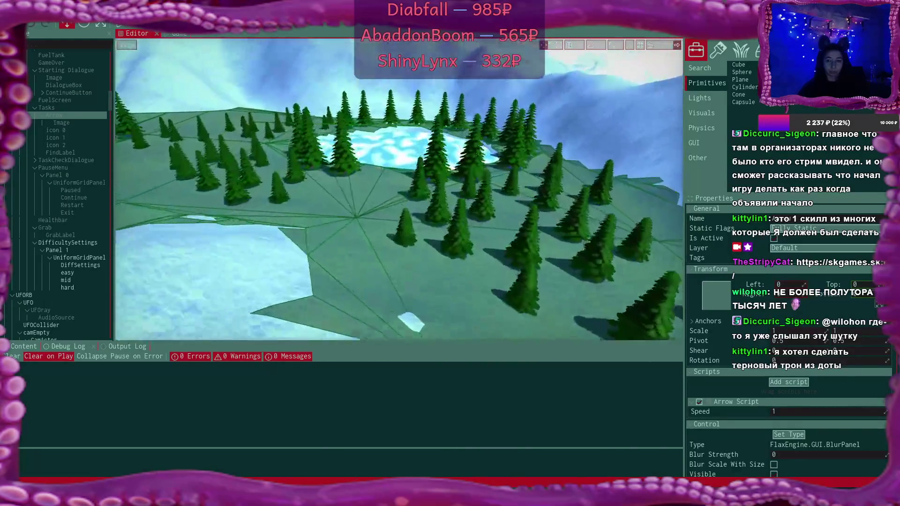
pyautogui.press('w')
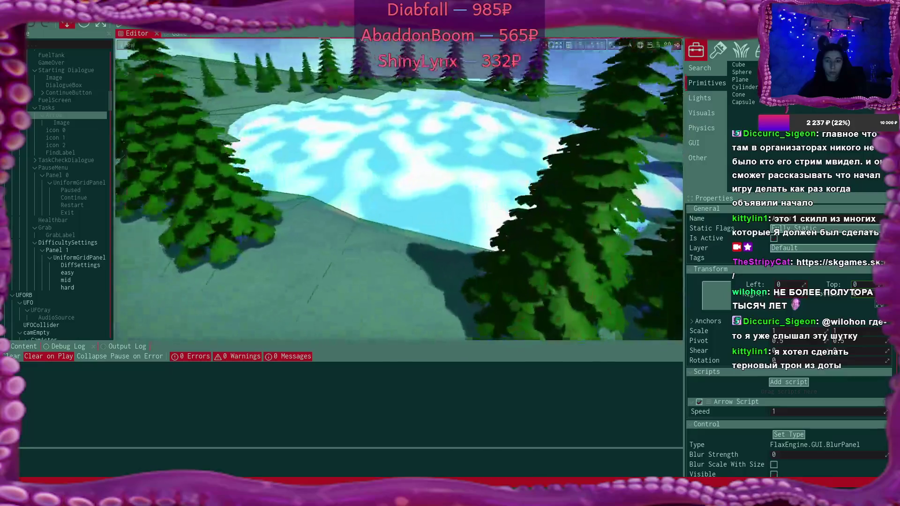
pyautogui.press('w')
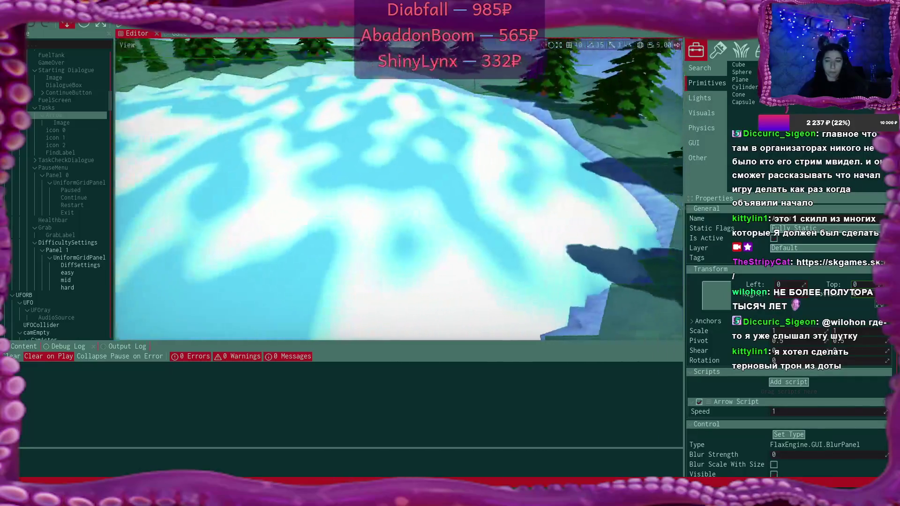
pyautogui.press('w')
pyautogui.click(309, 244)
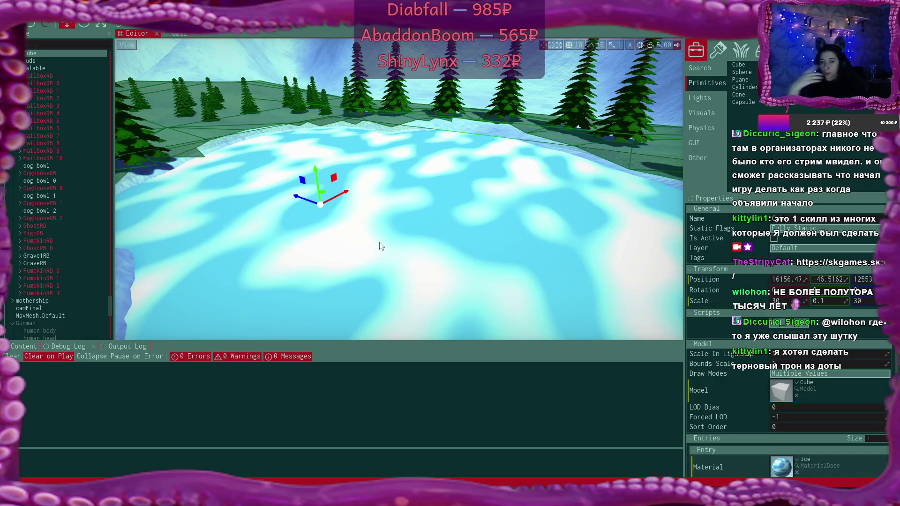
pyautogui.press('s')
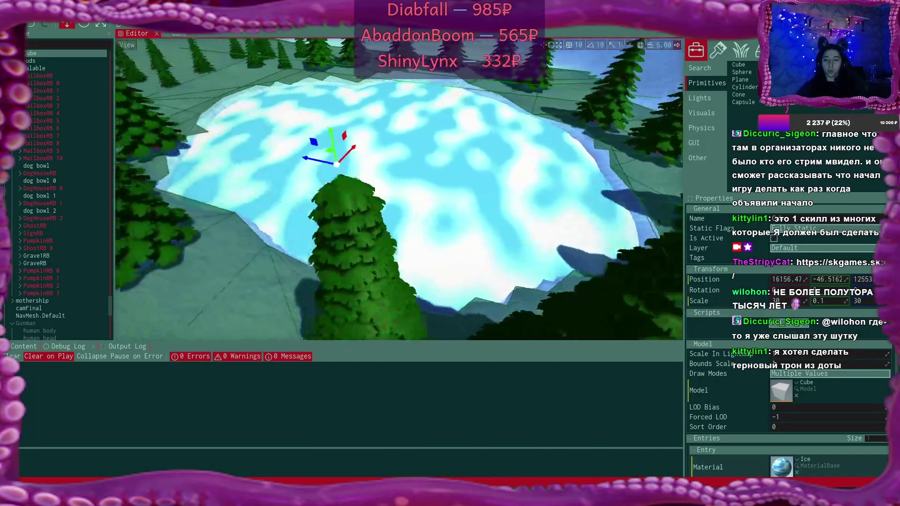
pyautogui.press('w')
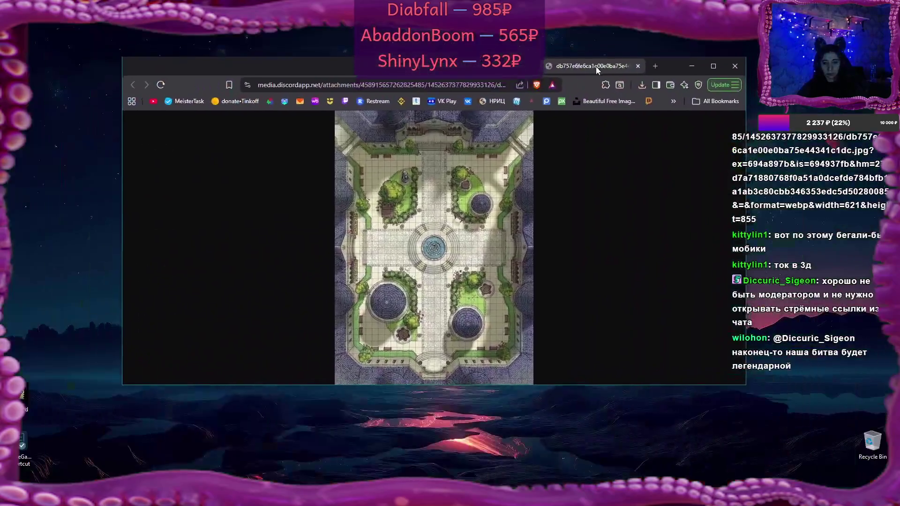
# Step: Detach the courtyard map image into its own window, view it maximized, then minimize it
pyautogui.moveTo(595, 66); pyautogui.dragTo(588, 73)
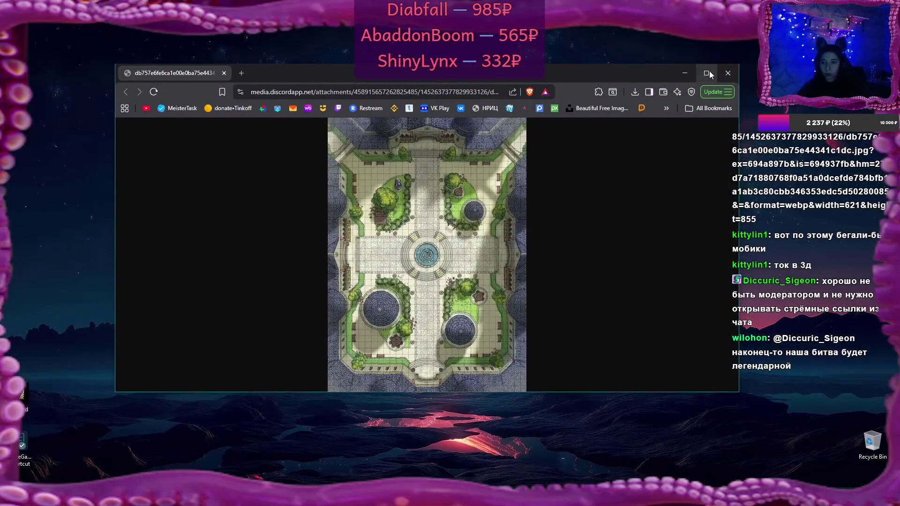
pyautogui.click(708, 73)
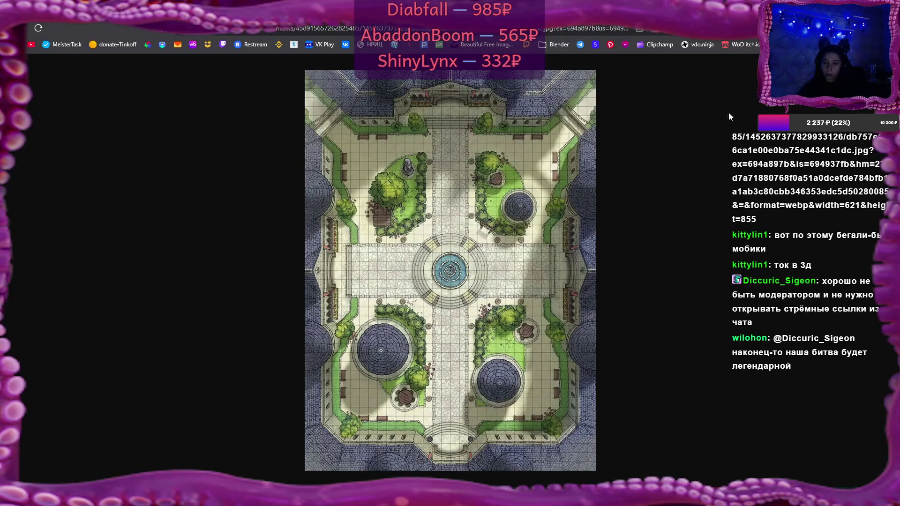
pyautogui.press('super+d')
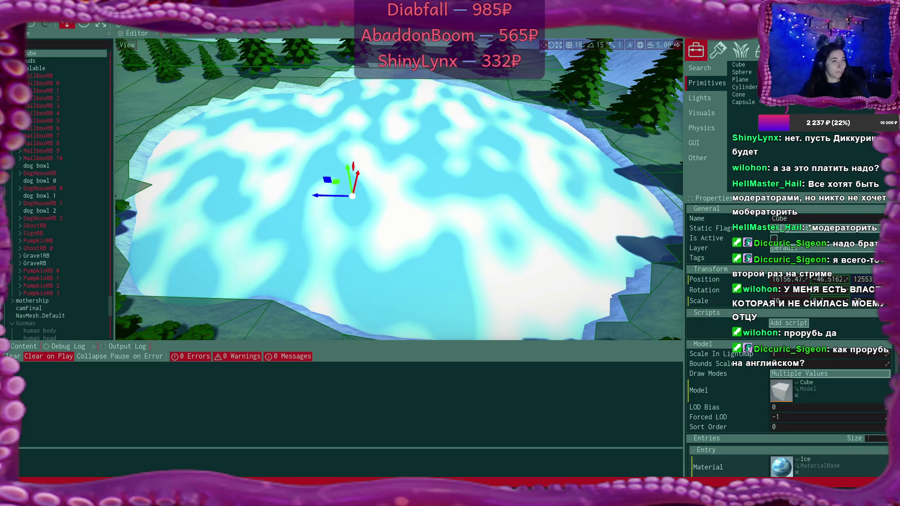
# Step: Bring the Brave window with Multitran's translations of прорубь to the front
pyautogui.hotkey('alt', 'Tab')
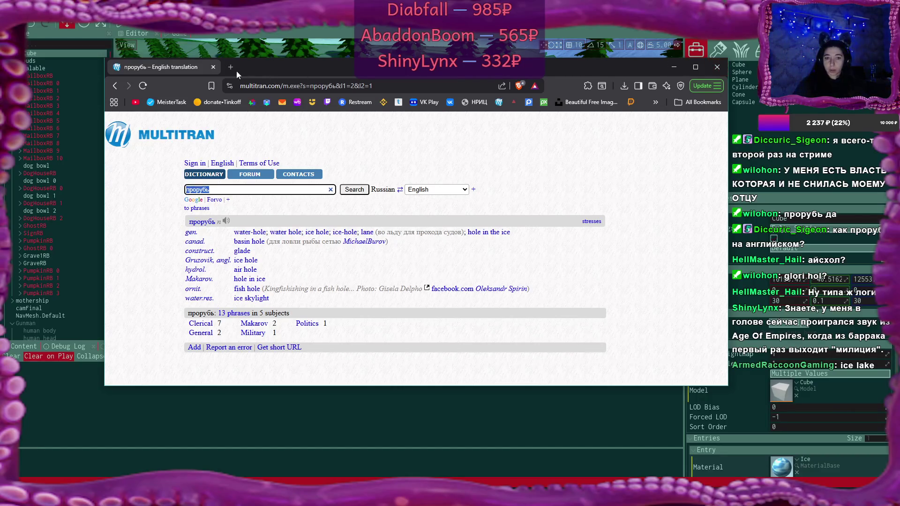
# Step: Close the Multitran прорубь page so the Flax scene with the icy slab shows
pyautogui.click(214, 67)
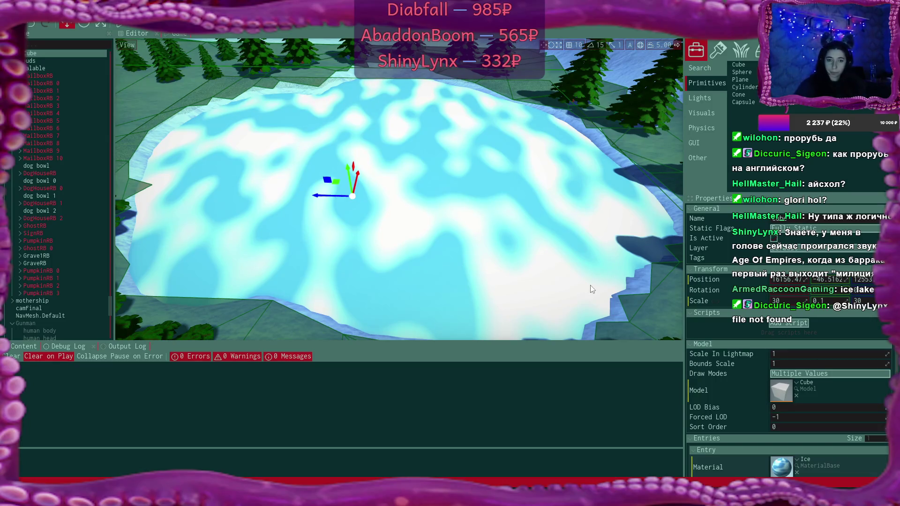
# Step: Confirm the Cube model measures 100 units per side, then launch Blender 4.5 from Start
pyautogui.doubleClick(781, 390)
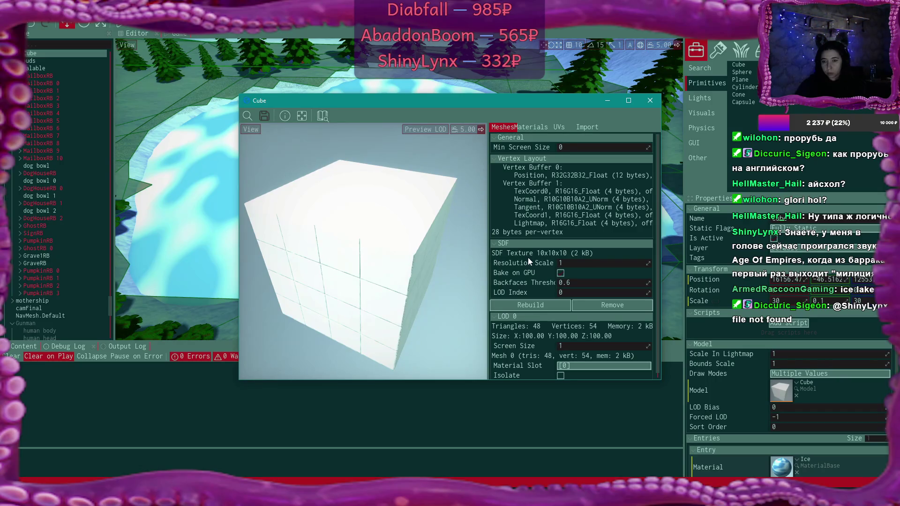
pyautogui.moveTo(542, 346)
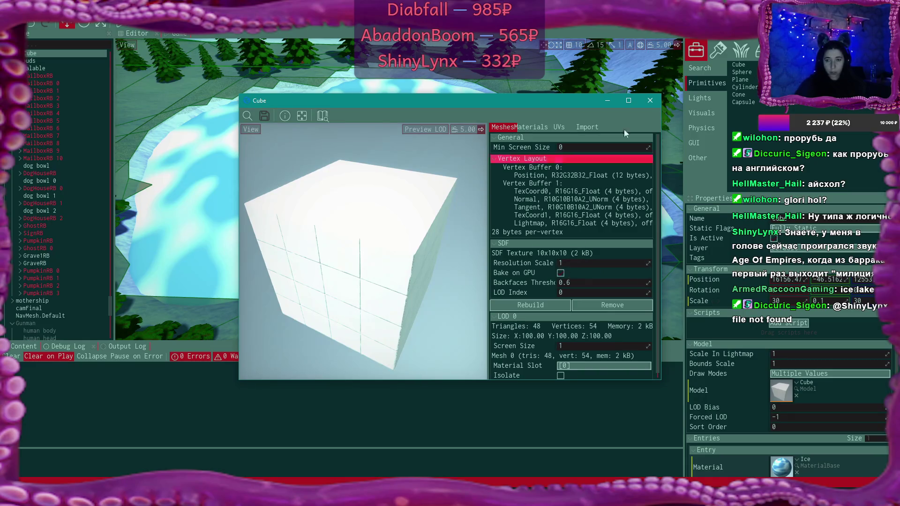
pyautogui.click(650, 100)
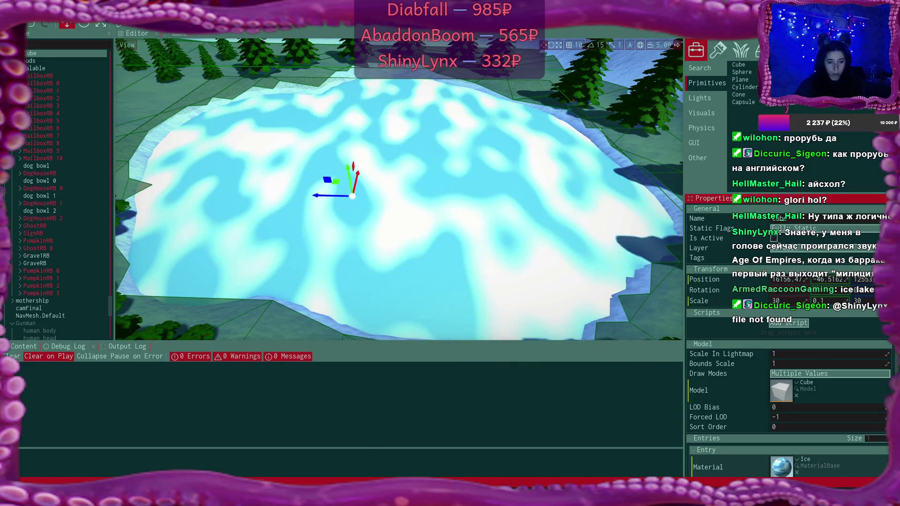
pyautogui.press('super')
pyautogui.click(183, 289)
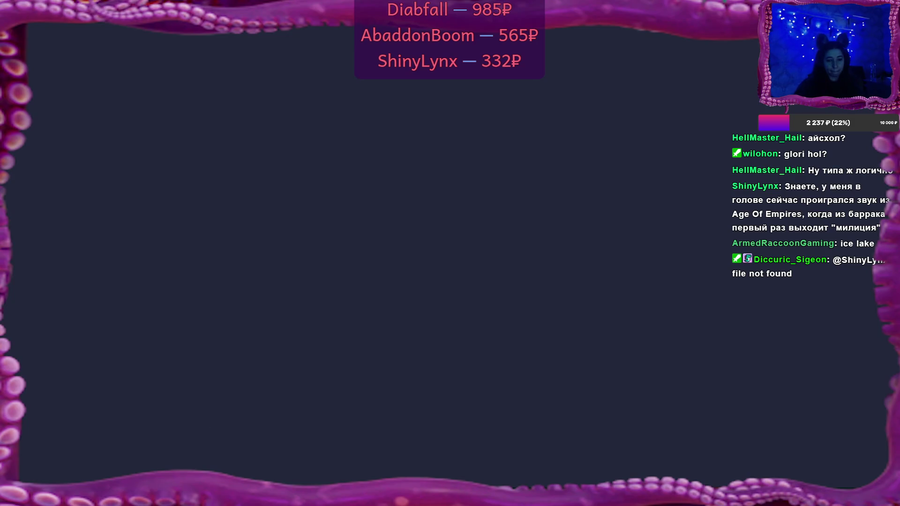
# Step: Close the Blender splash screen once the program has loaded
pyautogui.moveTo(171, 497)
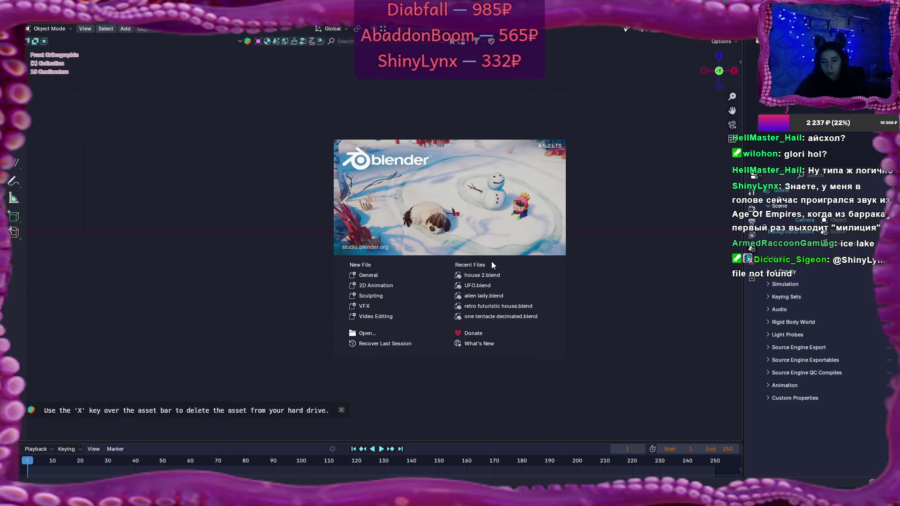
pyautogui.click(437, 265)
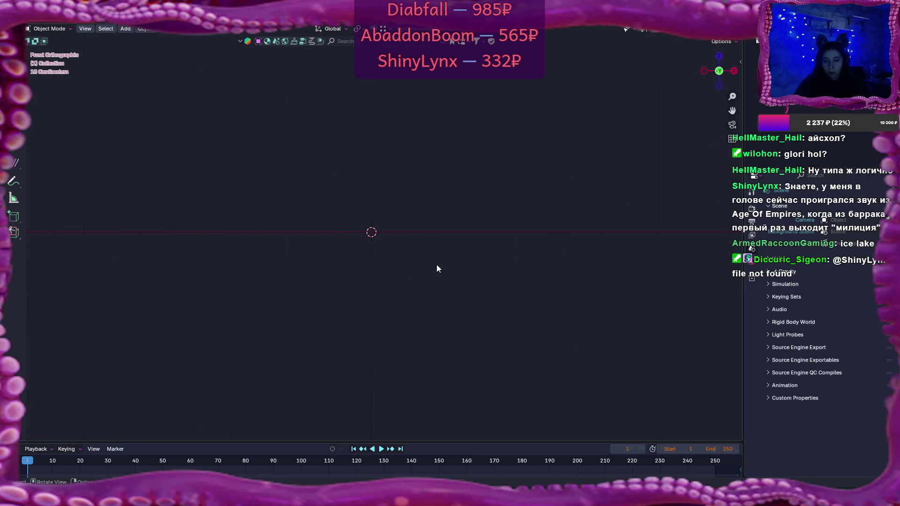
# Step: Add a cube mesh with Size 30 m and enter Edit Mode on it
pyautogui.hotkey('shift', 'a')
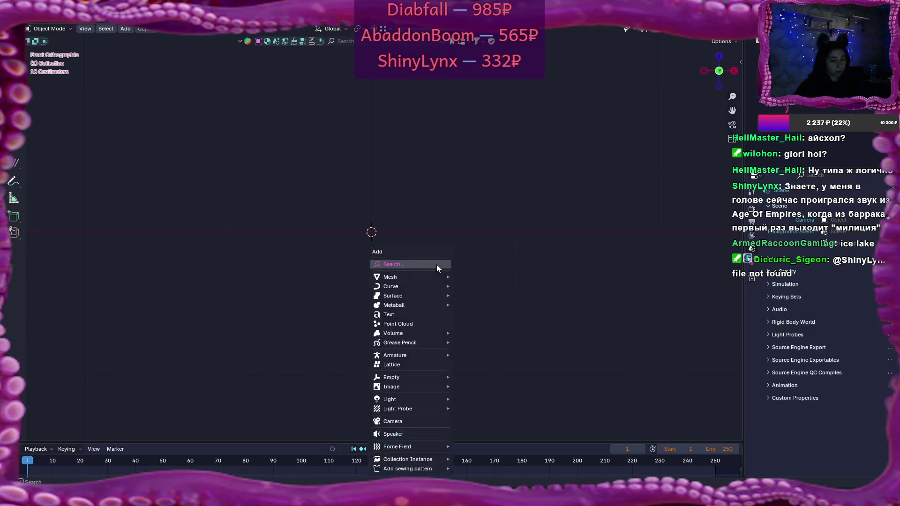
pyautogui.moveTo(443, 277)
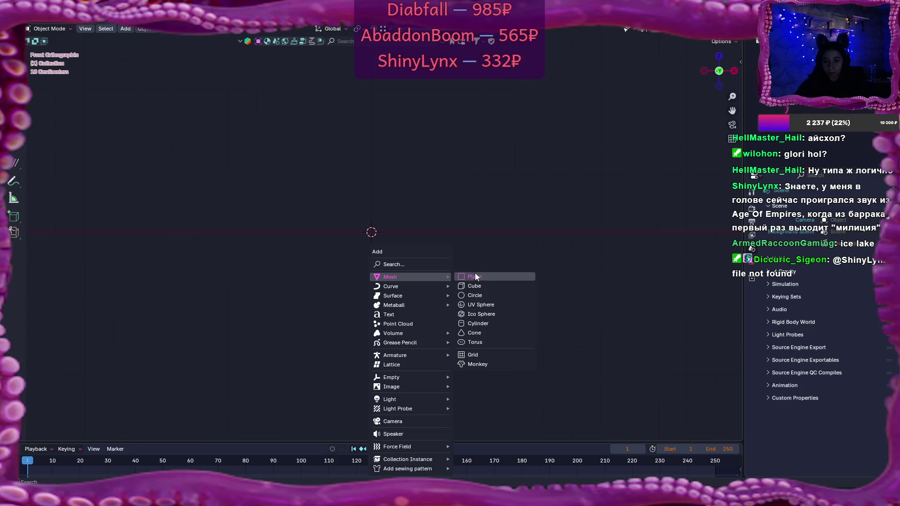
pyautogui.click(479, 286)
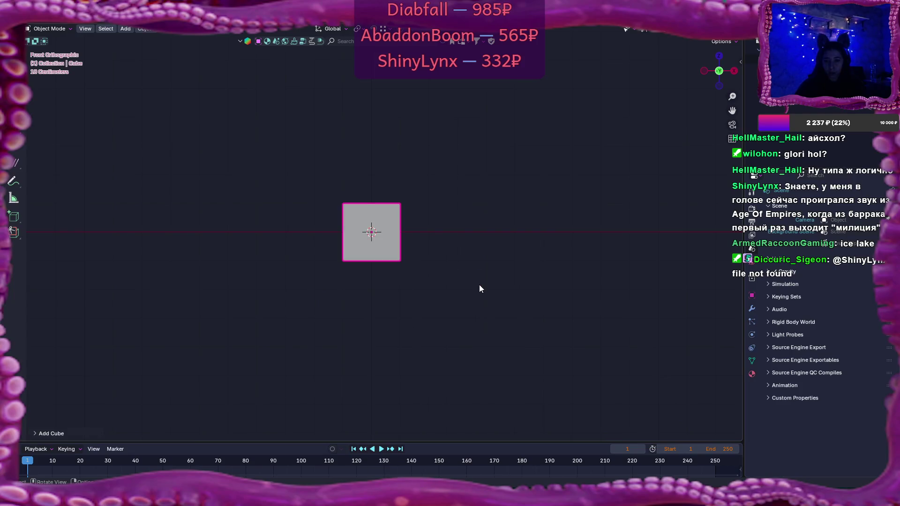
pyautogui.click(34, 433)
pyautogui.click(127, 352)
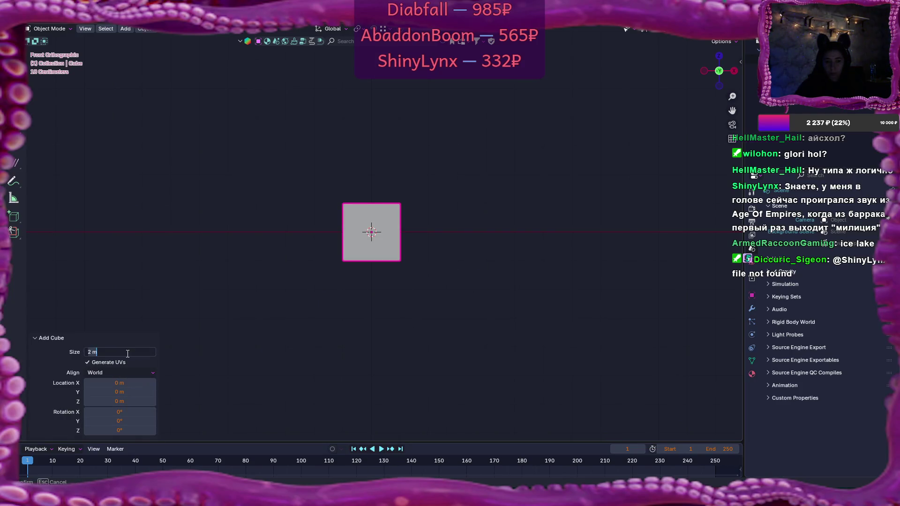
pyautogui.write('30')
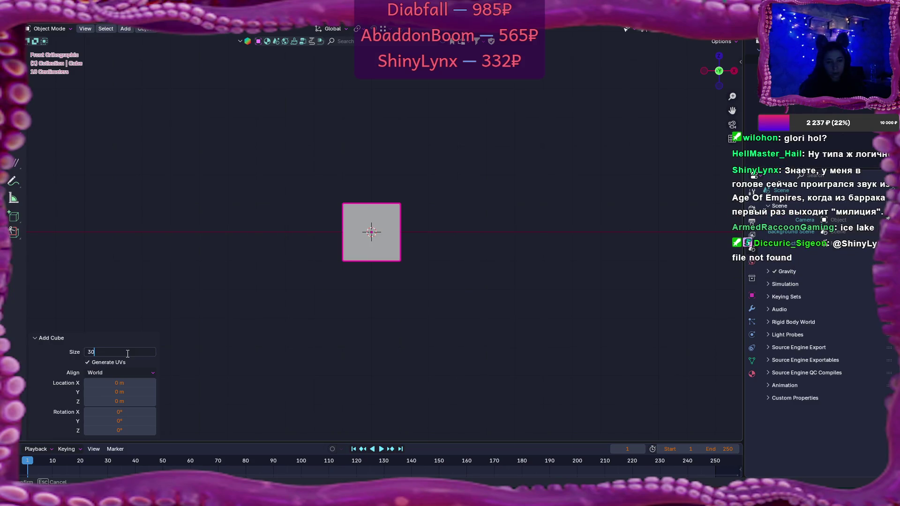
pyautogui.press('Return')
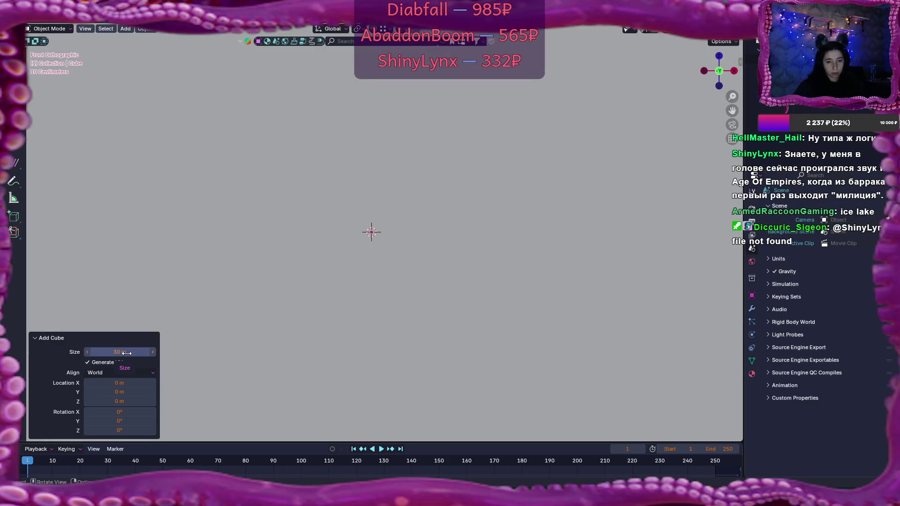
pyautogui.scroll(-5, 398, 335)
pyautogui.scroll(-4, 398, 334)
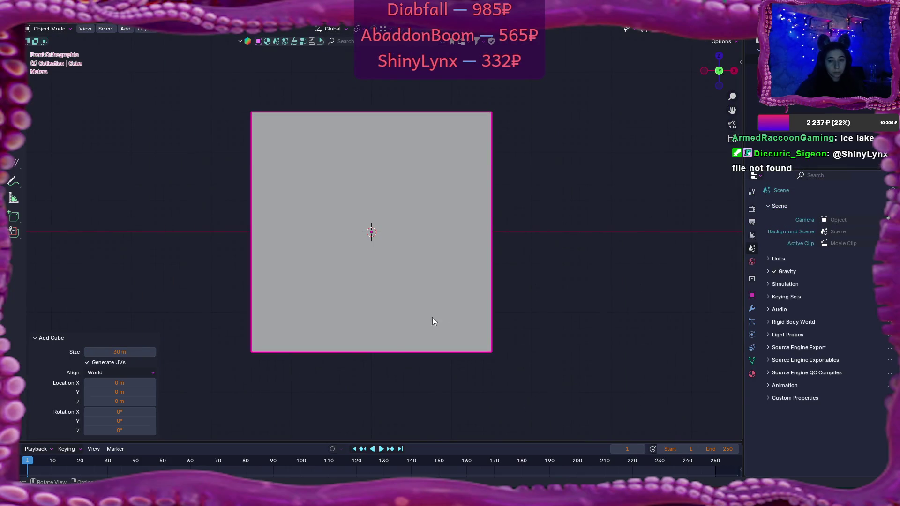
pyautogui.press('Tab')
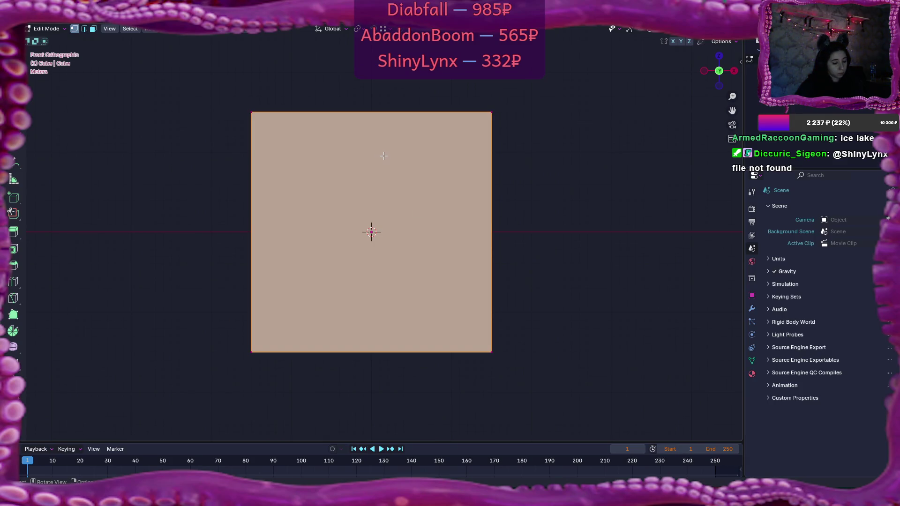
# Step: Scale the cube's mesh flat along Z and show the N sidebar
pyautogui.press('s')
pyautogui.press('z')
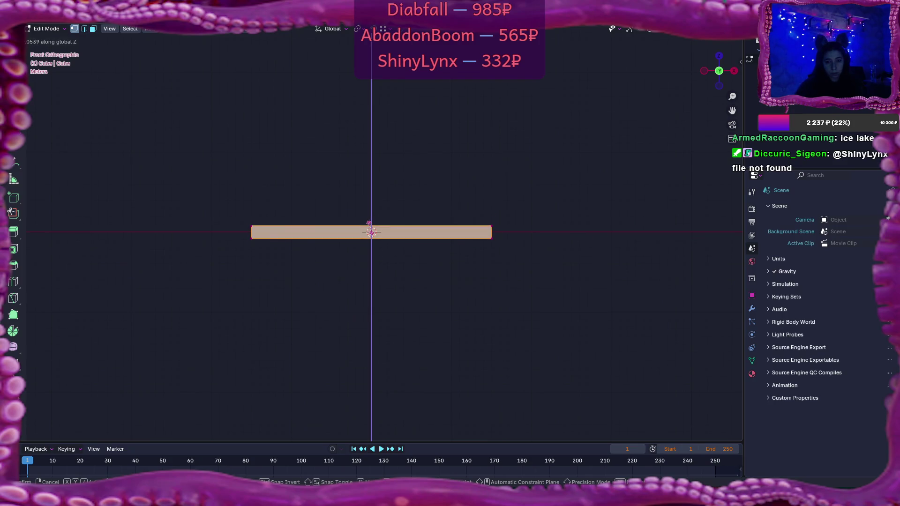
pyautogui.click(371, 231)
pyautogui.scroll(2, 452, 250)
pyautogui.scroll(1, 452, 251)
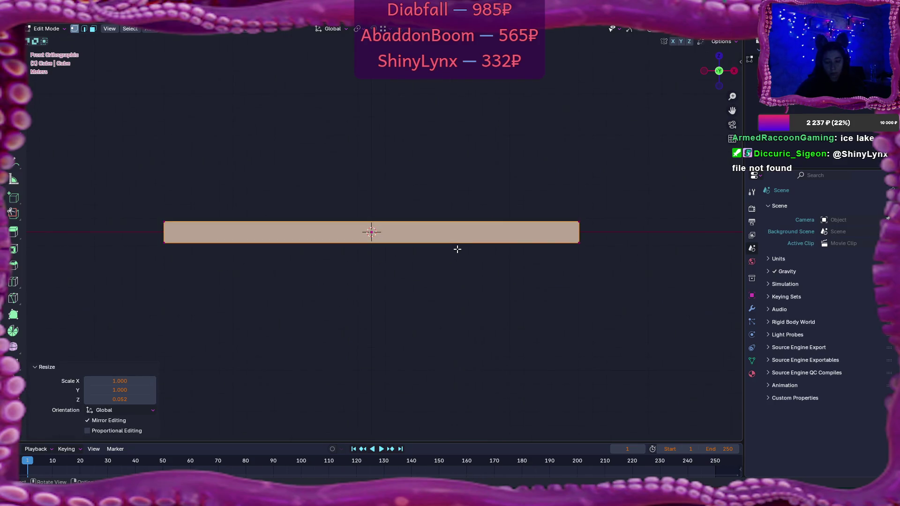
pyautogui.press('n')
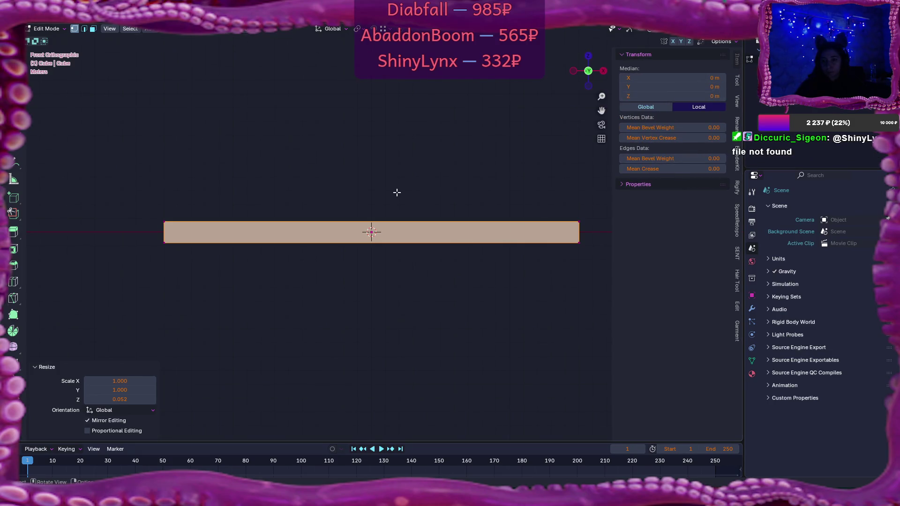
# Step: Adjust the slab's thickness along Z to about 0.45 m and return to Object Mode
pyautogui.press('Tab')
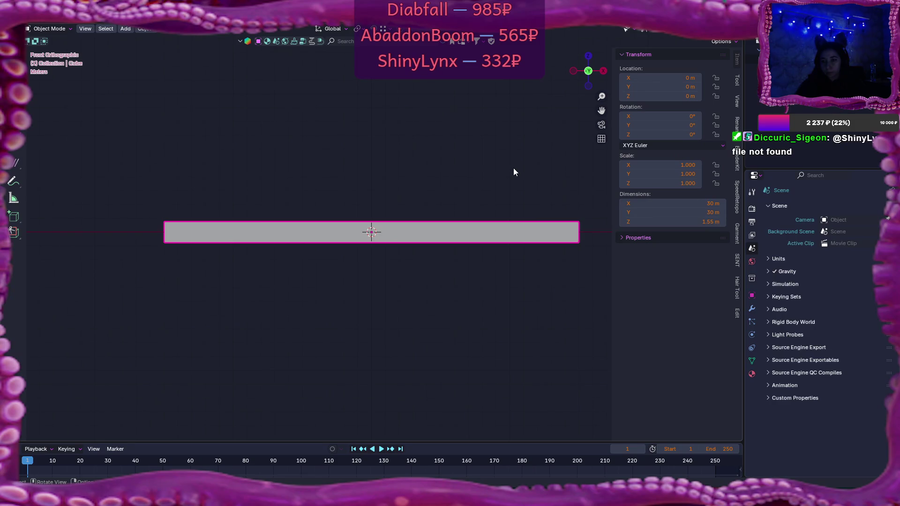
pyautogui.press('KP_8')
pyautogui.press('KP_8')
pyautogui.press('KP_8')
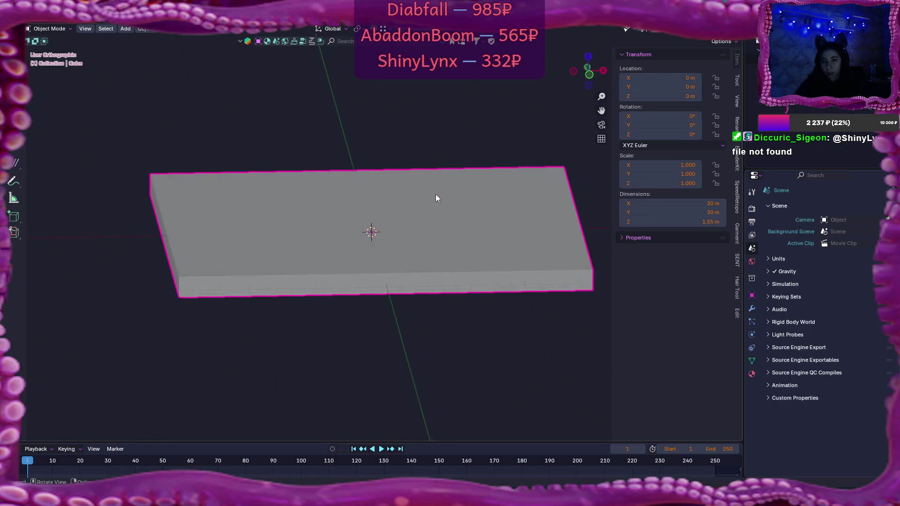
pyautogui.press('Tab')
pyautogui.press('g')
pyautogui.press('z')
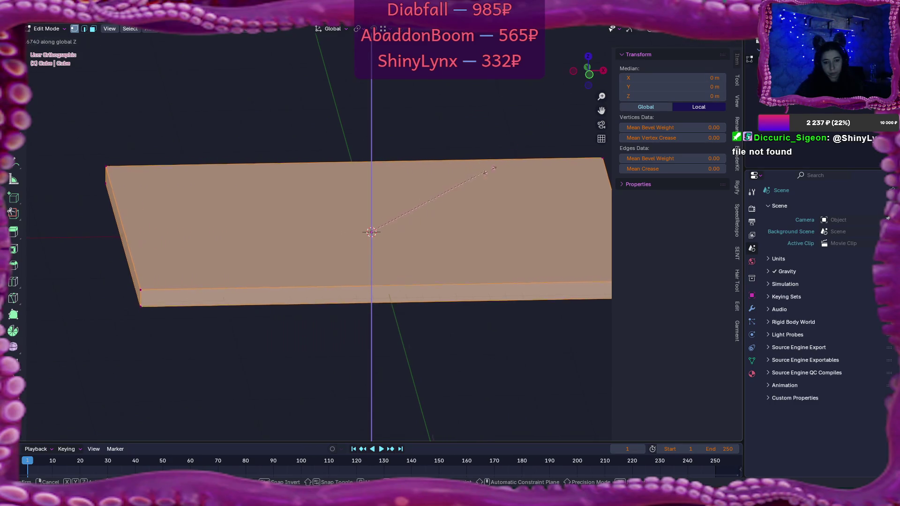
pyautogui.click(435, 222)
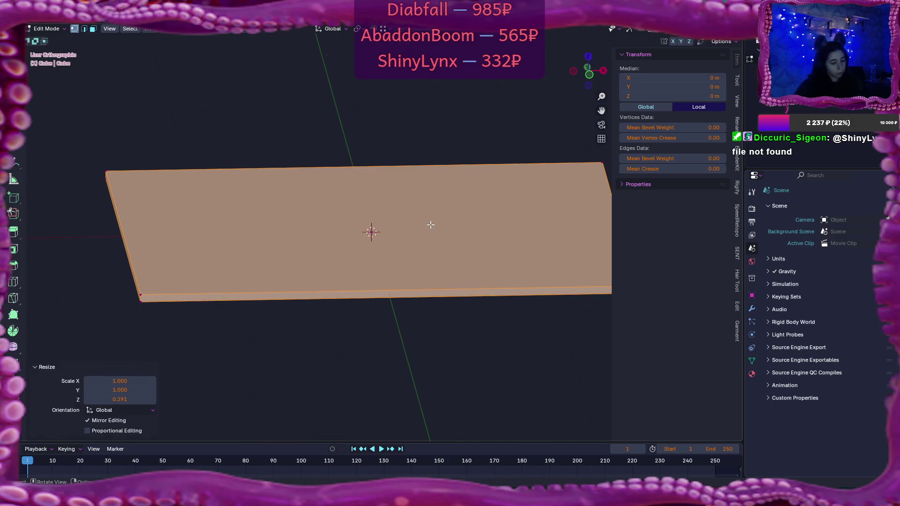
pyautogui.press('Tab')
pyautogui.moveTo(402, 281)
pyautogui.mouseDown()
pyautogui.moveTo(374, 258)
pyautogui.moveTo(398, 272)
pyautogui.mouseUp()
# Step: Set the slab's Z dimension to 0.2 m, giving a 30 × 30 × 0.2 m slab
pyautogui.click(688, 222)
pyautogui.hotkey('ctrl', 'a')
pyautogui.write('0.')
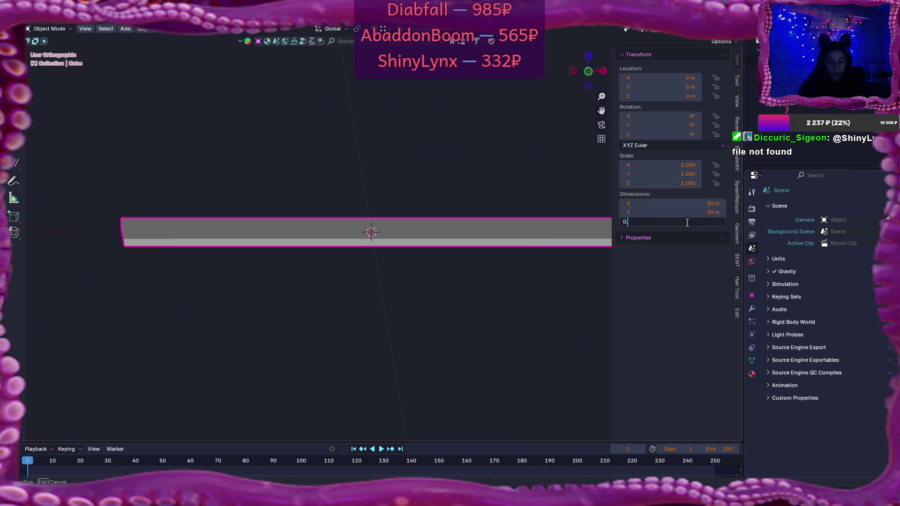
pyautogui.press('Return')
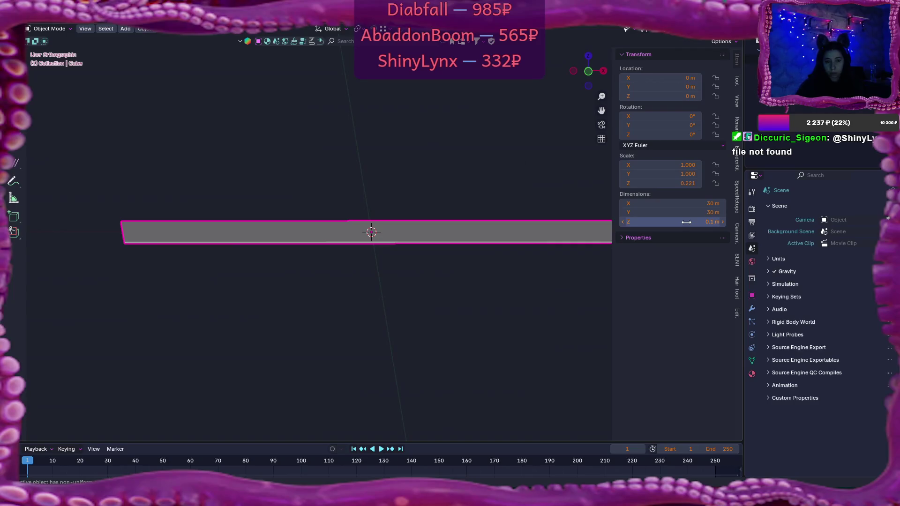
pyautogui.moveTo(498, 244)
pyautogui.mouseDown()
pyautogui.moveTo(494, 231)
pyautogui.moveTo(505, 245)
pyautogui.moveTo(488, 250)
pyautogui.moveTo(485, 274)
pyautogui.moveTo(479, 265)
pyautogui.mouseUp()
pyautogui.doubleClick(694, 222)
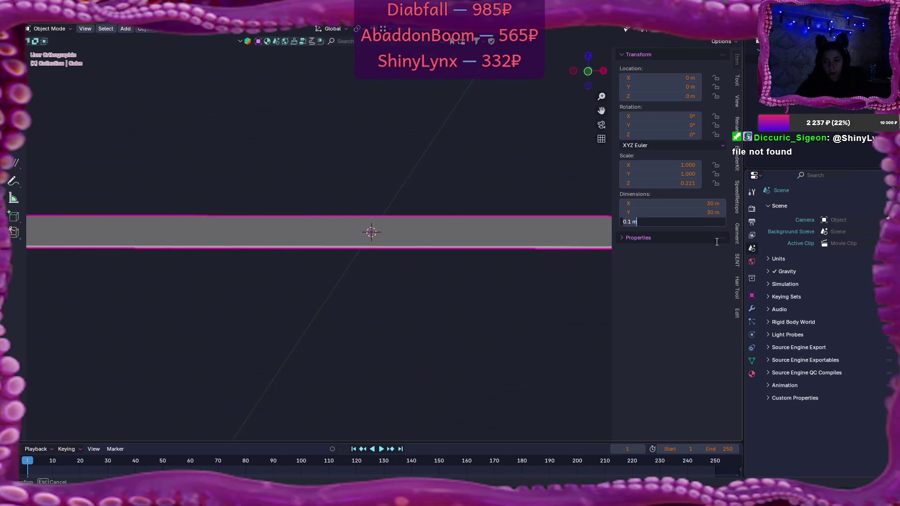
pyautogui.write('0.2')
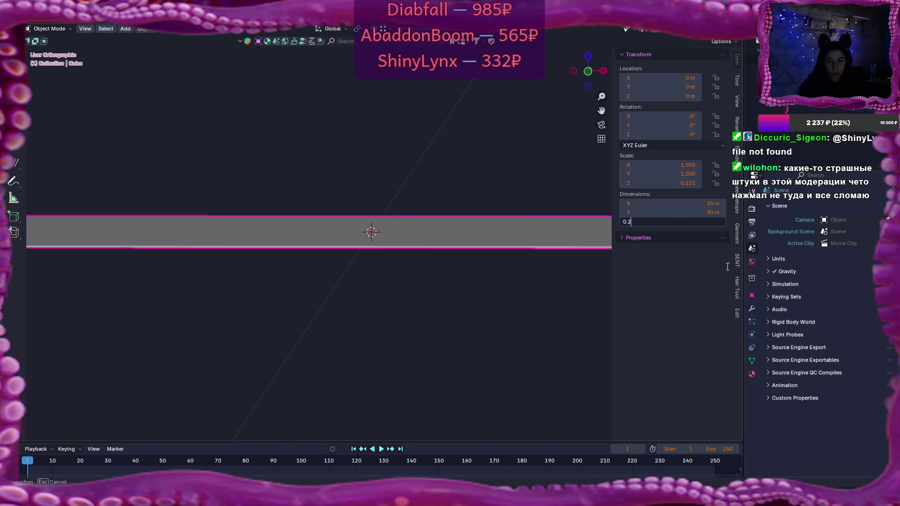
pyautogui.press('Return')
pyautogui.moveTo(300, 218); pyautogui.dragTo(324, 235)
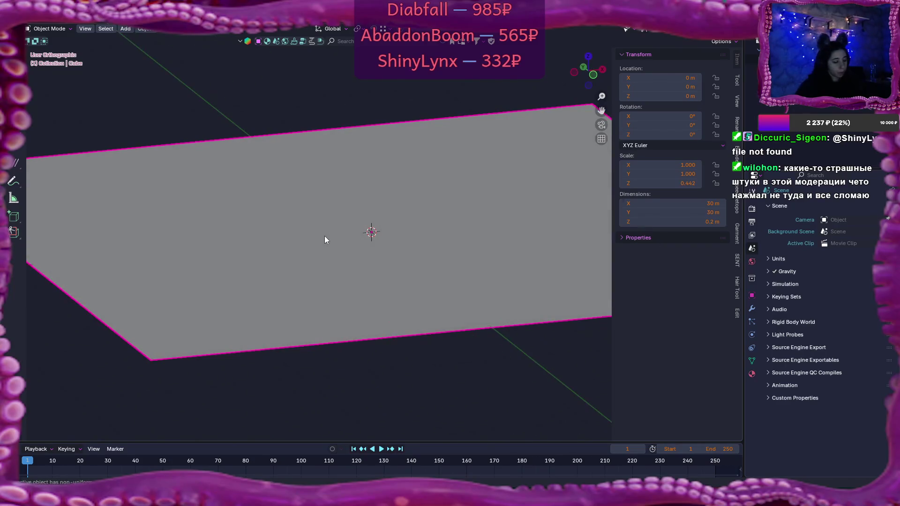
# Step: Apply the slab's scale so it reads 1, and bring up the Add > Mesh list
pyautogui.hotkey('ctrl', 'a')
pyautogui.click(309, 255)
pyautogui.moveTo(335, 272)
pyautogui.mouseDown()
pyautogui.moveTo(367, 304)
pyautogui.moveTo(351, 299)
pyautogui.mouseUp()
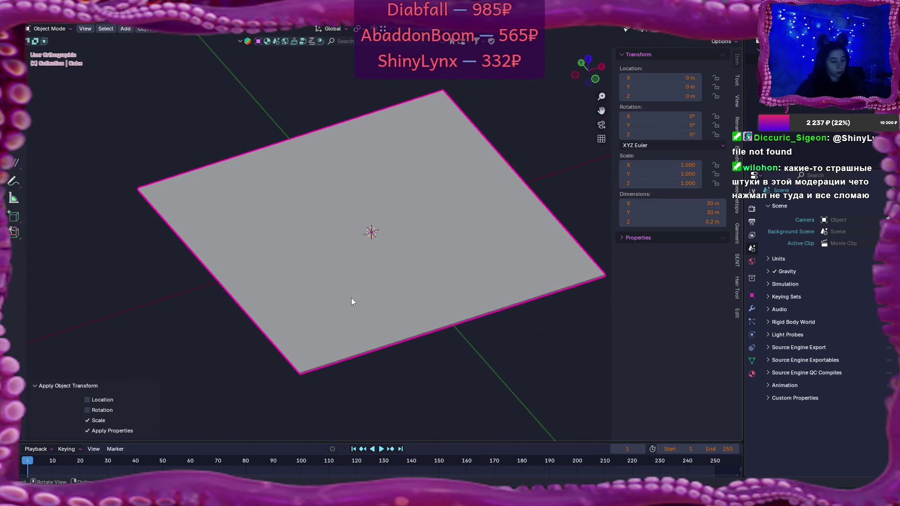
pyautogui.hotkey('shift', 'a')
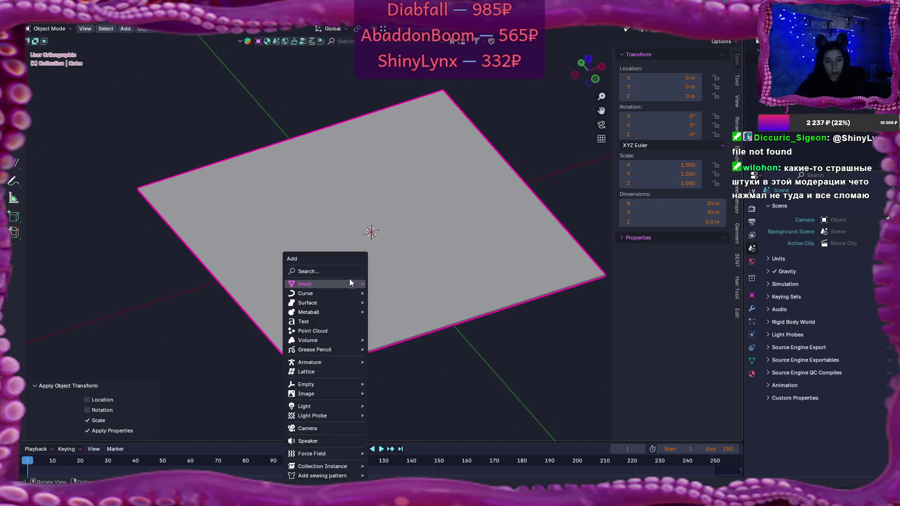
pyautogui.moveTo(351, 284)
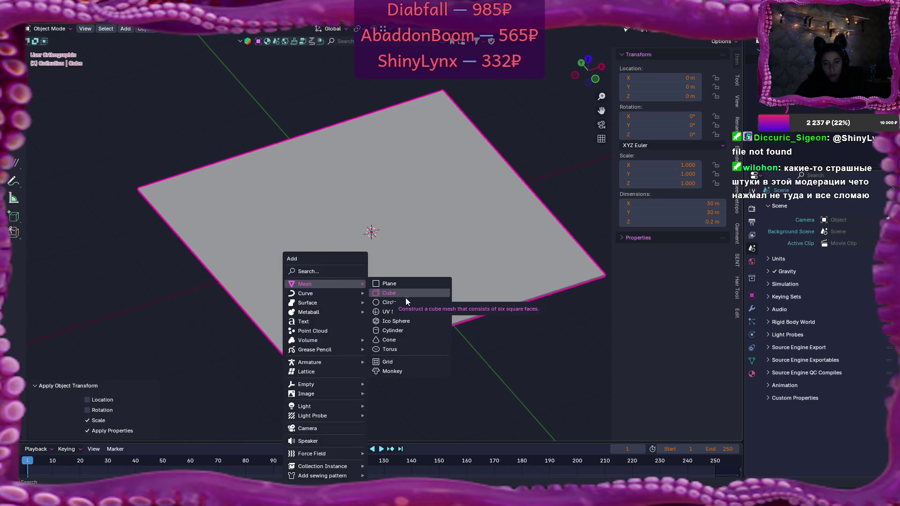
# Step: Add a 1 m radius, 2 m deep cylinder at the slab centre, then pick a Flax tree
pyautogui.click(406, 334)
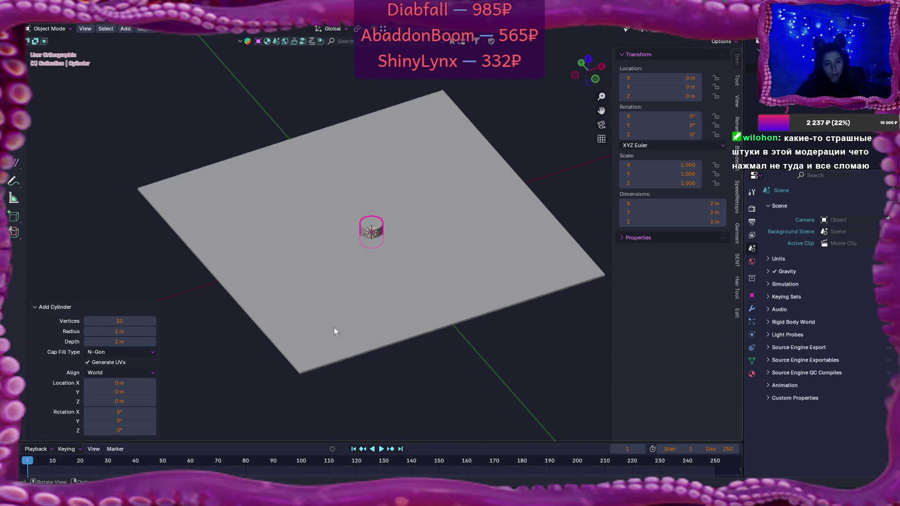
pyautogui.moveTo(417, 282); pyautogui.dragTo(412, 314)
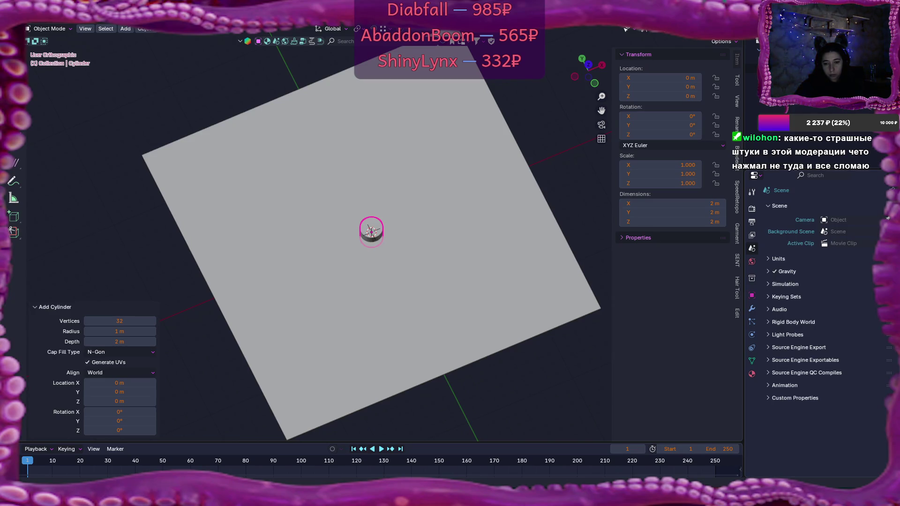
pyautogui.click(446, 453)
pyautogui.moveTo(479, 220)
pyautogui.mouseDown()
pyautogui.moveTo(394, 227)
pyautogui.moveTo(488, 213)
pyautogui.mouseUp()
pyautogui.click(361, 172)
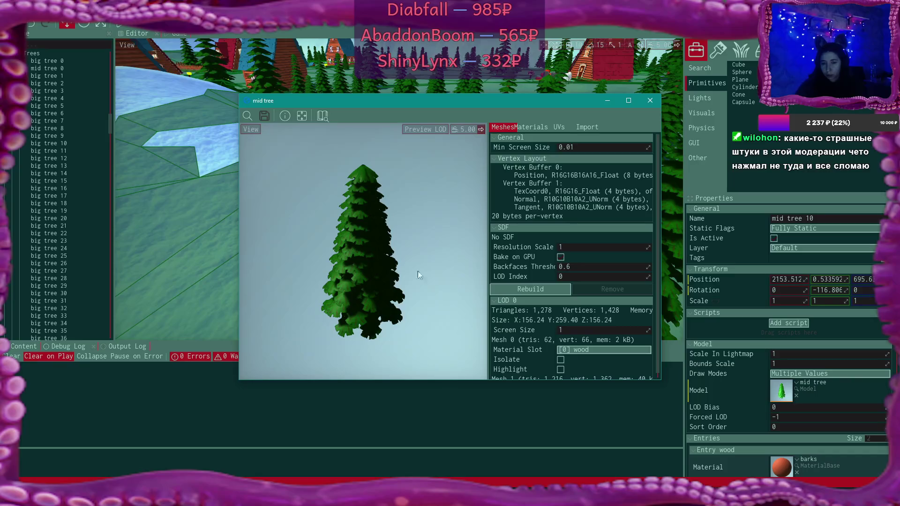
# Step: Close the mid tree model window and select a pumpkin beside the red house
pyautogui.click(650, 100)
pyautogui.scroll(-3, 400, 189)
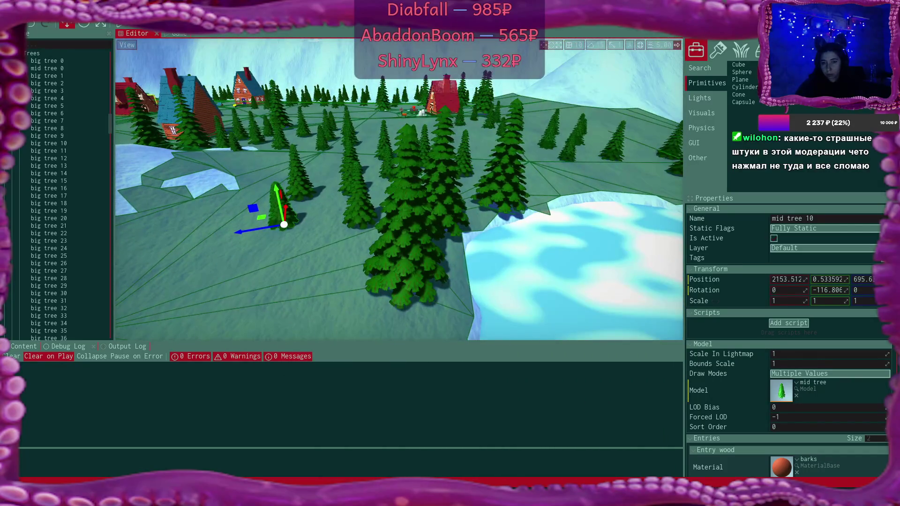
pyautogui.scroll(-5, 399, 189)
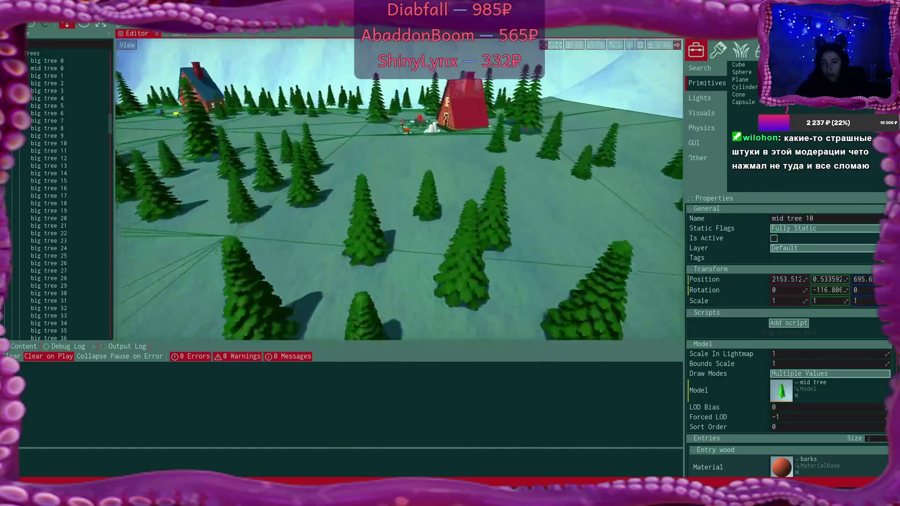
pyautogui.scroll(-8, 399, 189)
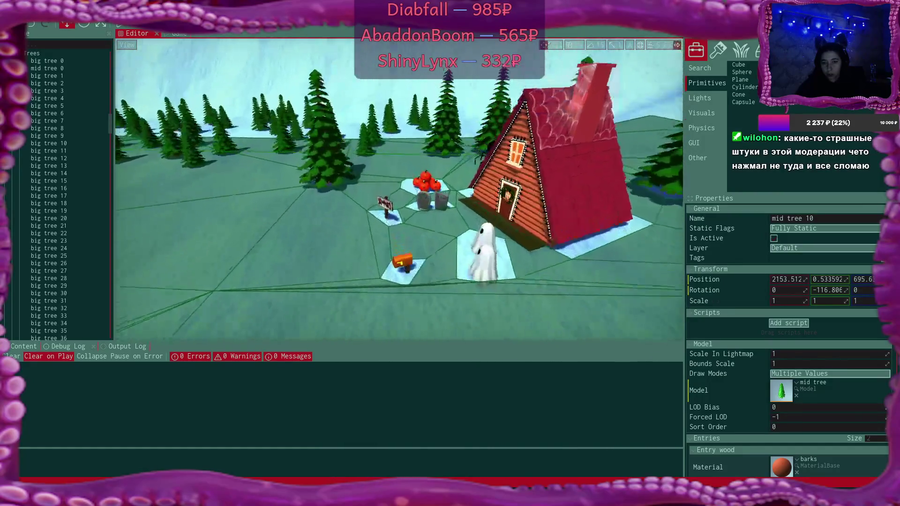
pyautogui.scroll(-8, 457, 198)
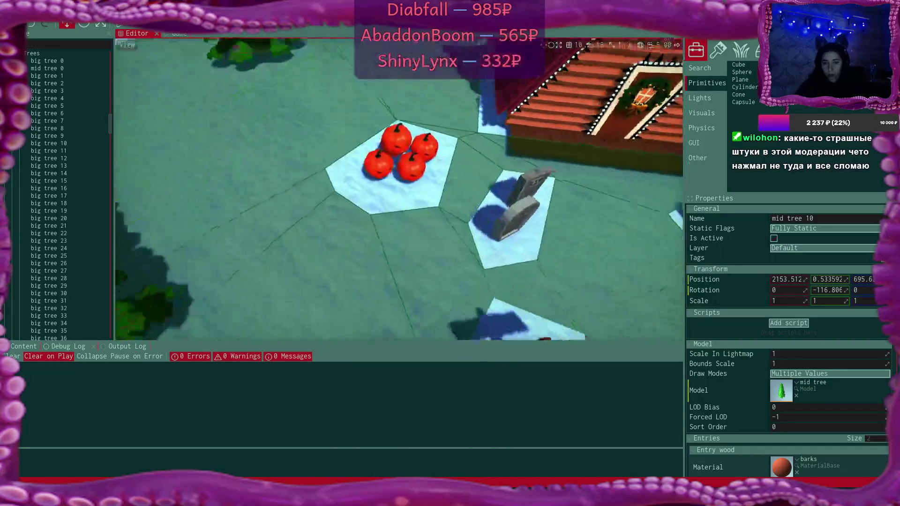
pyautogui.click(390, 167)
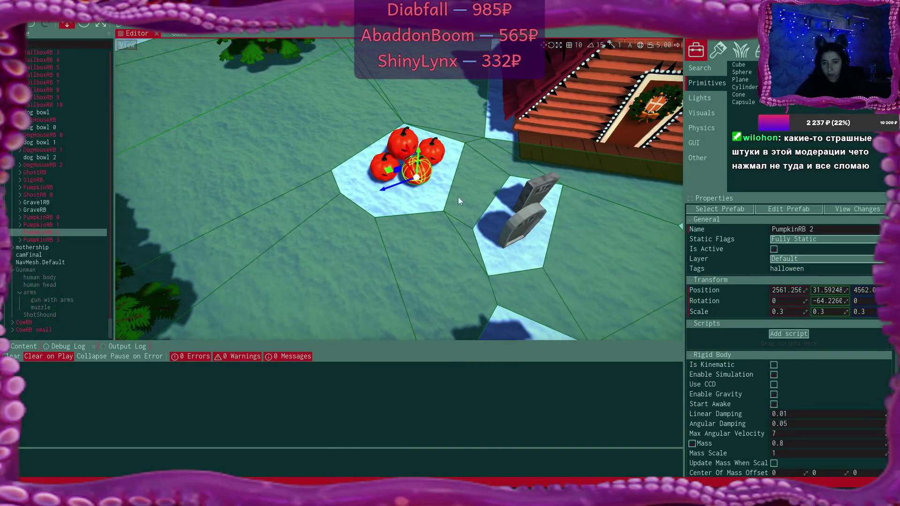
# Step: Expand PumpkinRB 2 and open its pumpkin child's model, which sits at scale 1
pyautogui.scroll(-1, 811, 387)
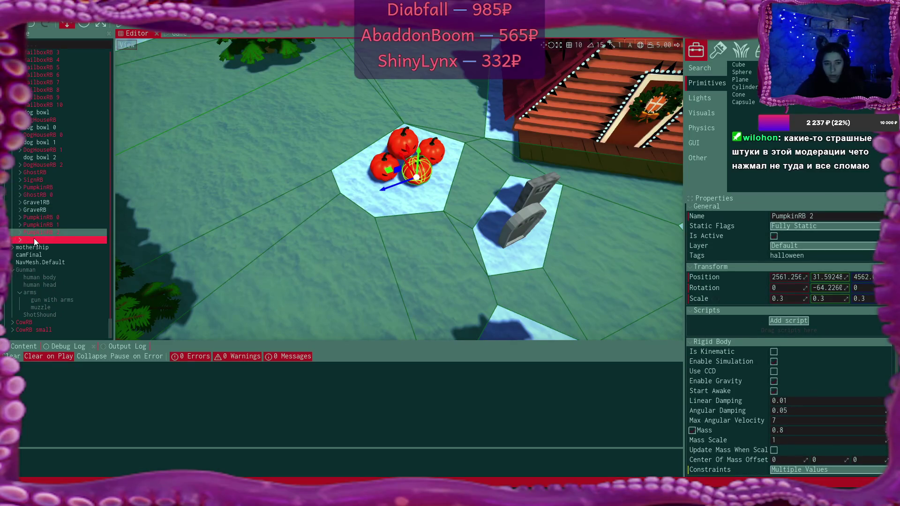
pyautogui.click(20, 232)
pyautogui.click(71, 240)
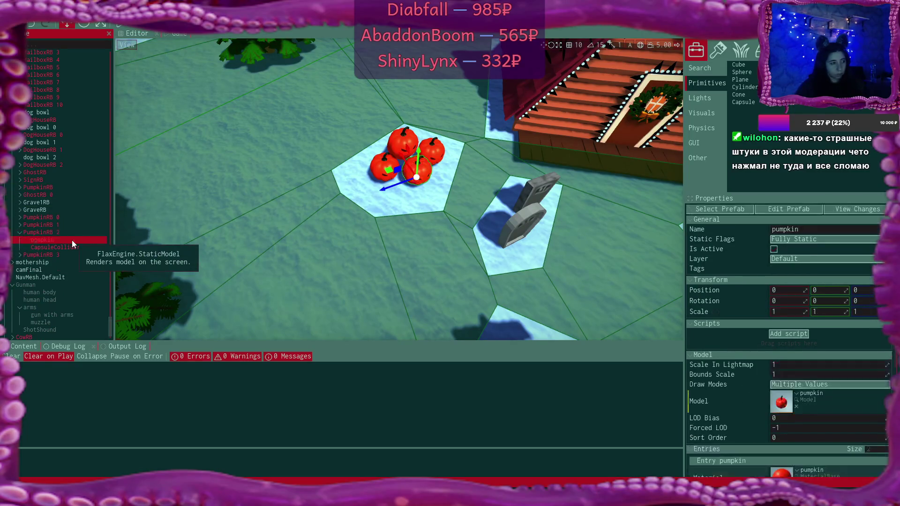
pyautogui.doubleClick(781, 401)
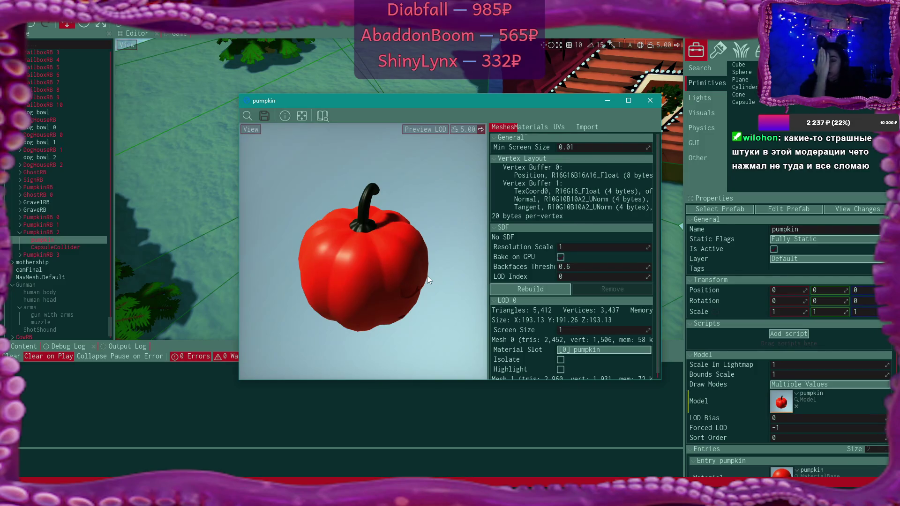
# Step: Close the pumpkin preview, inspect PumpkinRB 2's 0.3 scale, and launch Calculator
pyautogui.scroll(-1, 451, 273)
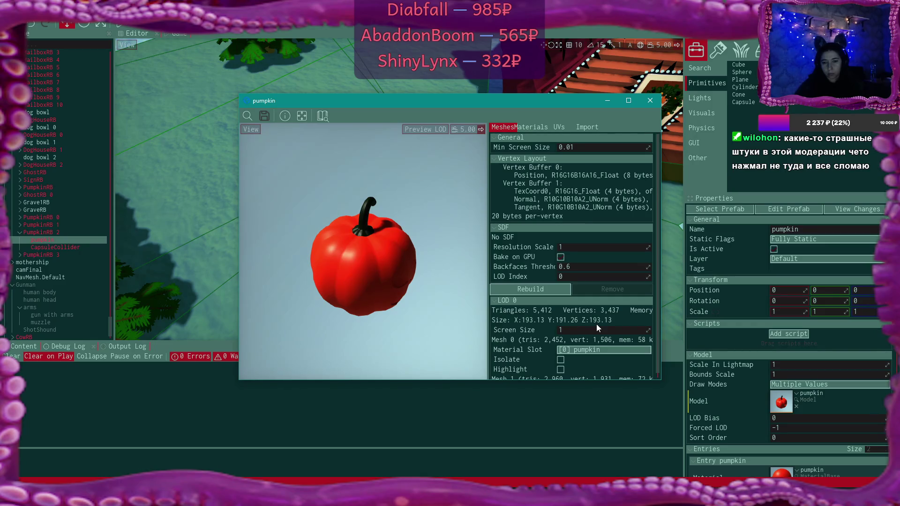
pyautogui.click(653, 100)
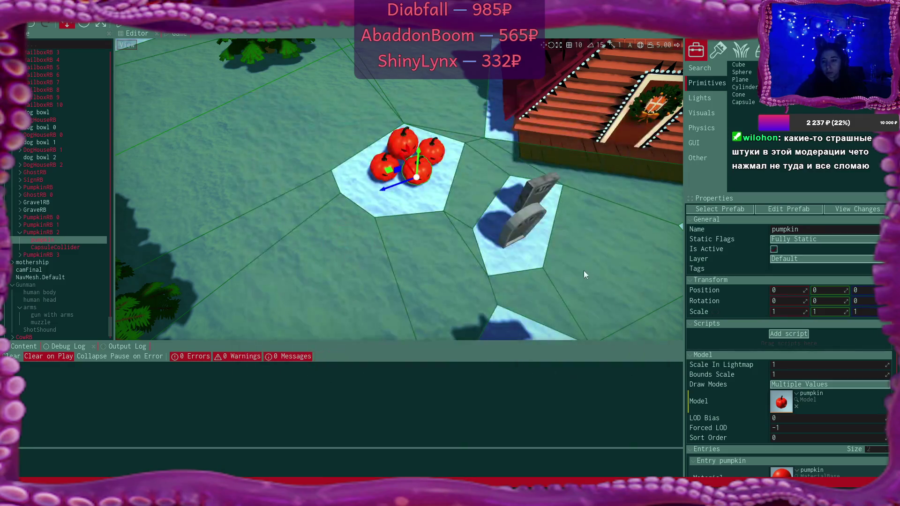
pyautogui.click(51, 232)
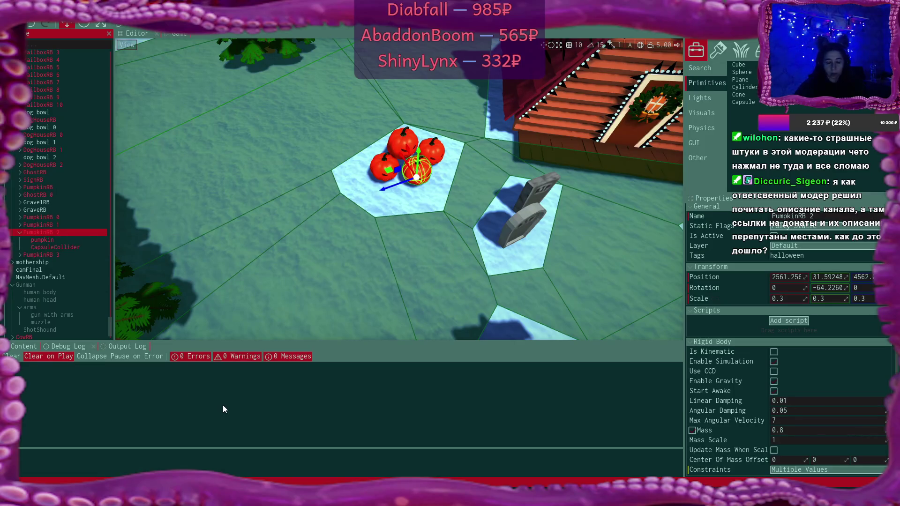
pyautogui.press('super')
pyautogui.click(273, 250)
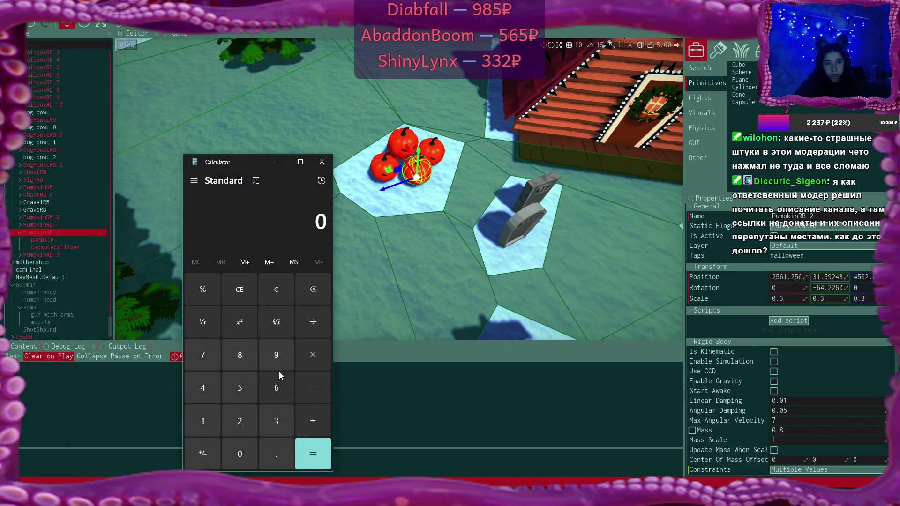
pyautogui.write('1')
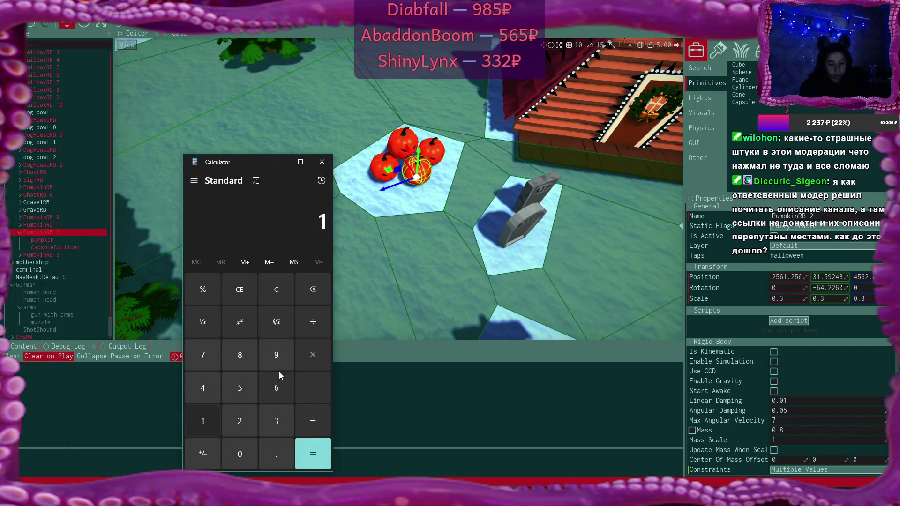
pyautogui.write('90*0.3')
pyautogui.press('Return')
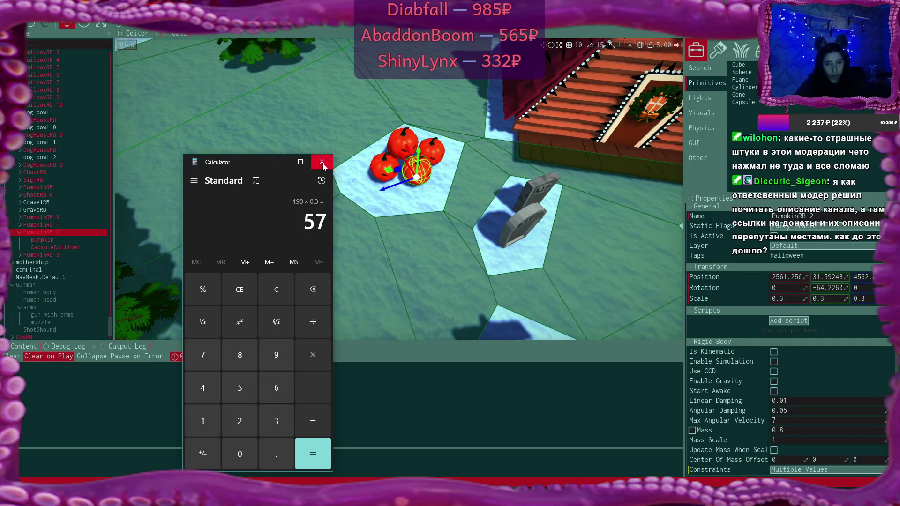
pyautogui.click(323, 164)
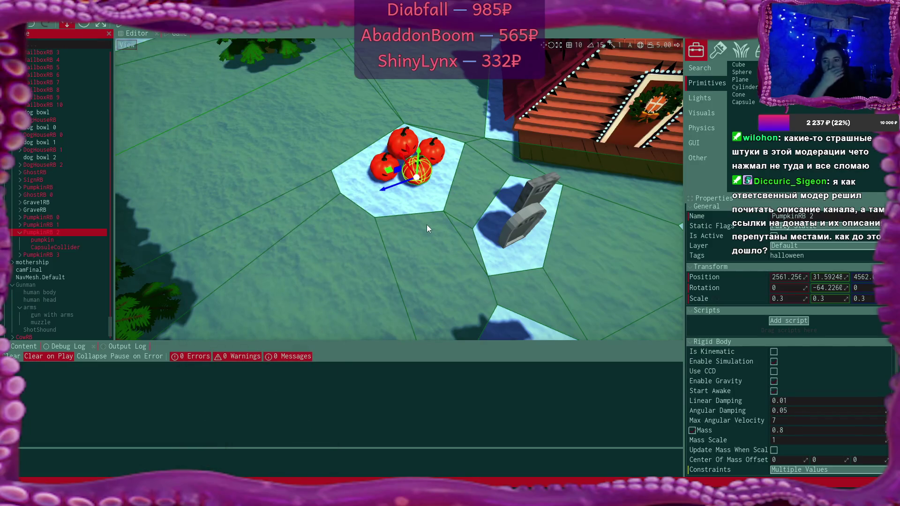
# Step: Try cylinder radii of 30 m and 0.3 m, settling on 0.4 m
pyautogui.moveTo(429, 200); pyautogui.dragTo(429, 160)
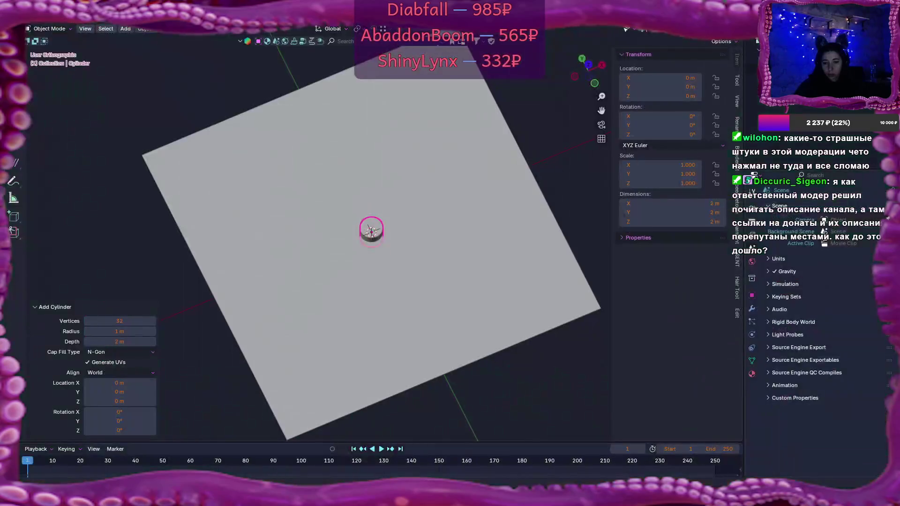
pyautogui.click(130, 332)
pyautogui.write('30')
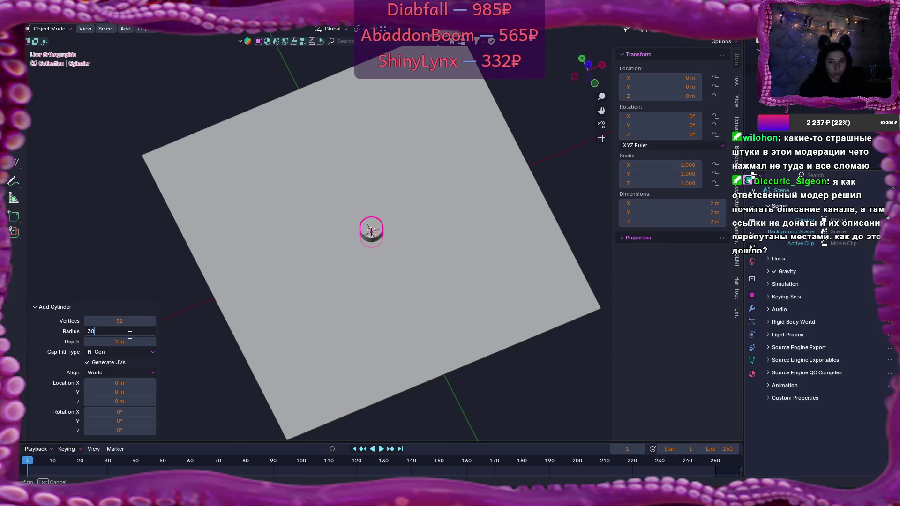
pyautogui.press('Return')
pyautogui.click(123, 331)
pyautogui.write('0.3')
pyautogui.press('Return')
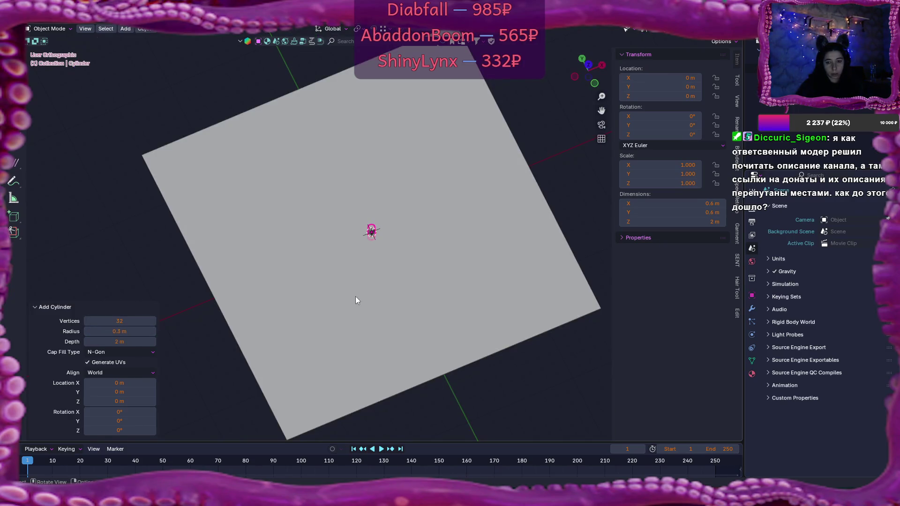
pyautogui.rightClick(356, 296)
pyautogui.moveTo(452, 253)
pyautogui.mouseDown()
pyautogui.moveTo(375, 284)
pyautogui.moveTo(295, 213)
pyautogui.mouseUp()
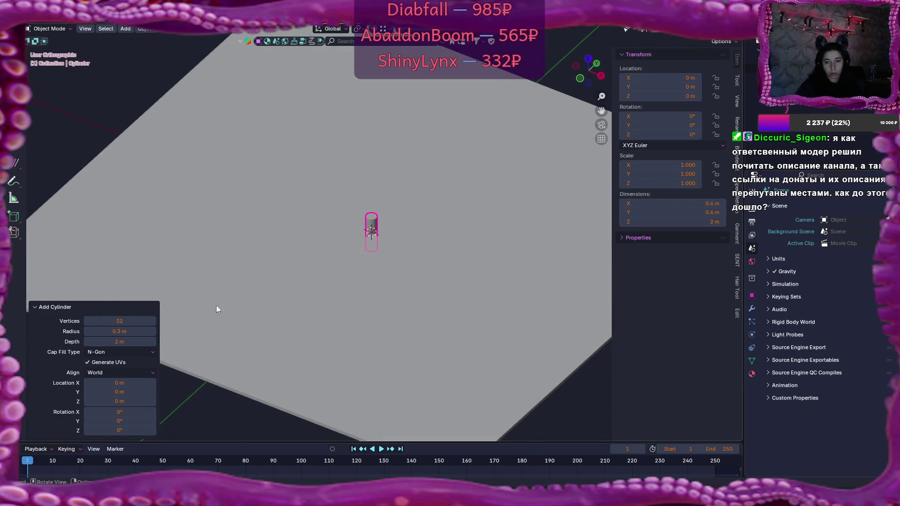
pyautogui.click(134, 331)
pyautogui.write('0.')
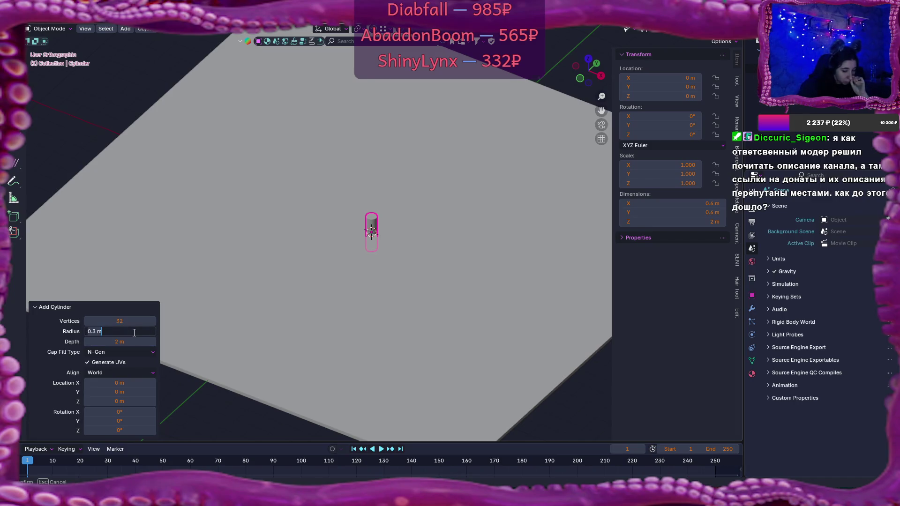
pyautogui.write('4')
pyautogui.press('Return')
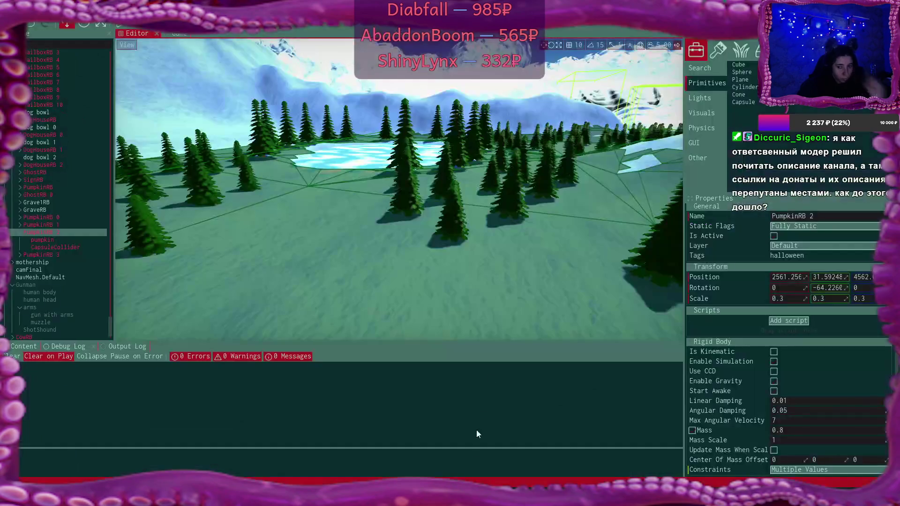
# Step: In Flax, select the frozen lake's ice slab and lower it slightly along Z
pyautogui.hotkey('alt', 'Tab')
pyautogui.moveTo(374, 227); pyautogui.dragTo(375, 281)
pyautogui.click(468, 229)
pyautogui.moveTo(468, 230)
pyautogui.mouseDown()
pyautogui.moveTo(468, 267)
pyautogui.moveTo(467, 152)
pyautogui.moveTo(411, 167)
pyautogui.moveTo(411, 152)
pyautogui.moveTo(440, 155)
pyautogui.moveTo(453, 198)
pyautogui.mouseUp()
pyautogui.moveTo(447, 163)
pyautogui.mouseDown()
pyautogui.moveTo(428, 163)
pyautogui.moveTo(437, 162)
pyautogui.moveTo(422, 178)
pyautogui.moveTo(397, 143)
pyautogui.moveTo(432, 181)
pyautogui.mouseUp()
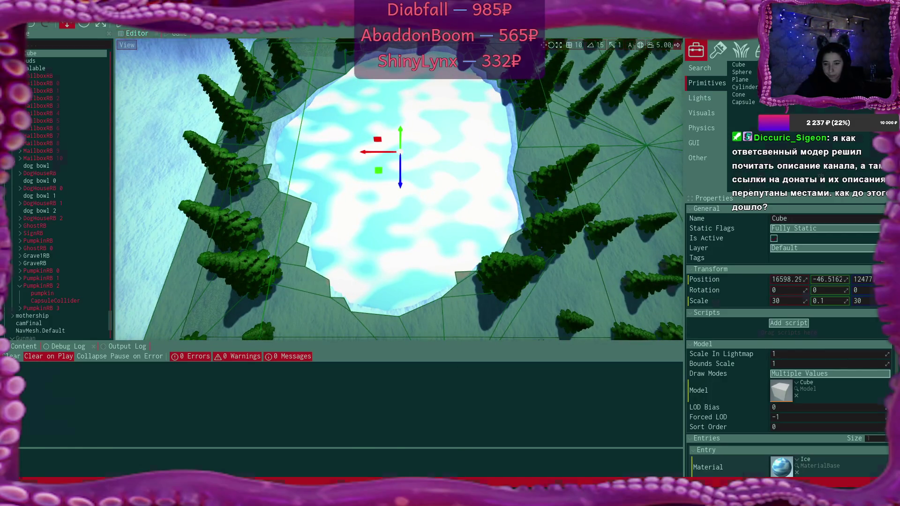
# Step: Back in Blender, shade the cylinder smooth and orbit to a top view
pyautogui.hotkey('alt', 'Tab')
pyautogui.rightClick(394, 211)
pyautogui.click(389, 203)
pyautogui.moveTo(455, 149)
pyautogui.mouseDown()
pyautogui.moveTo(421, 285)
pyautogui.moveTo(441, 250)
pyautogui.moveTo(288, 183)
pyautogui.mouseUp()
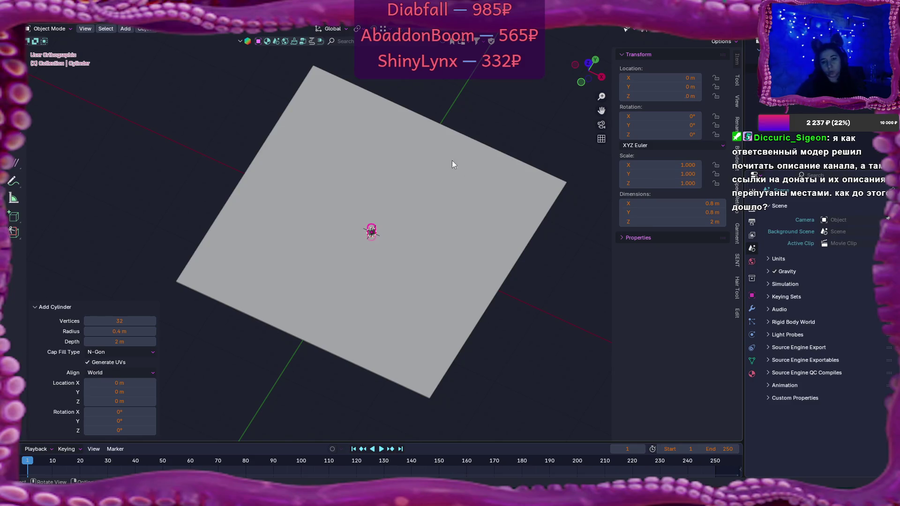
# Step: Set the cylinder's radius to 0.5 m
pyautogui.scroll(2, 367, 238)
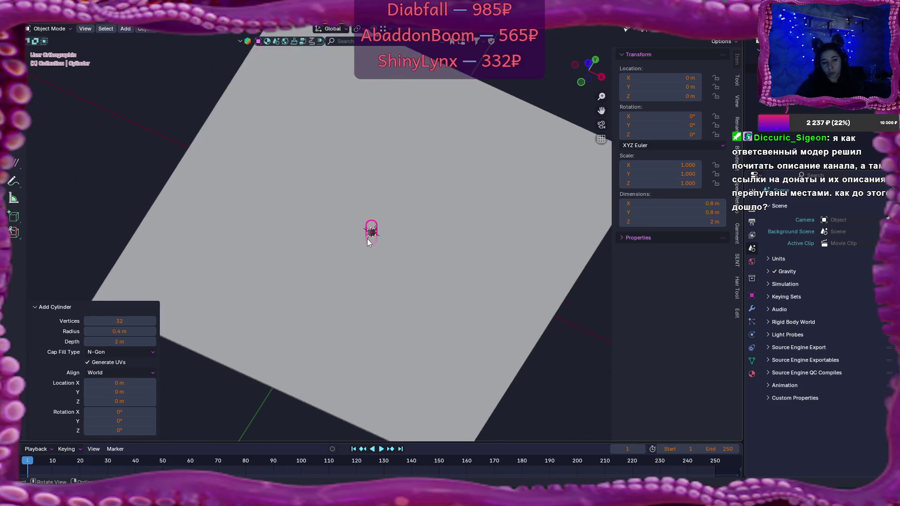
pyautogui.scroll(2, 367, 238)
pyautogui.click(137, 333)
pyautogui.write('0.5')
pyautogui.press('Return')
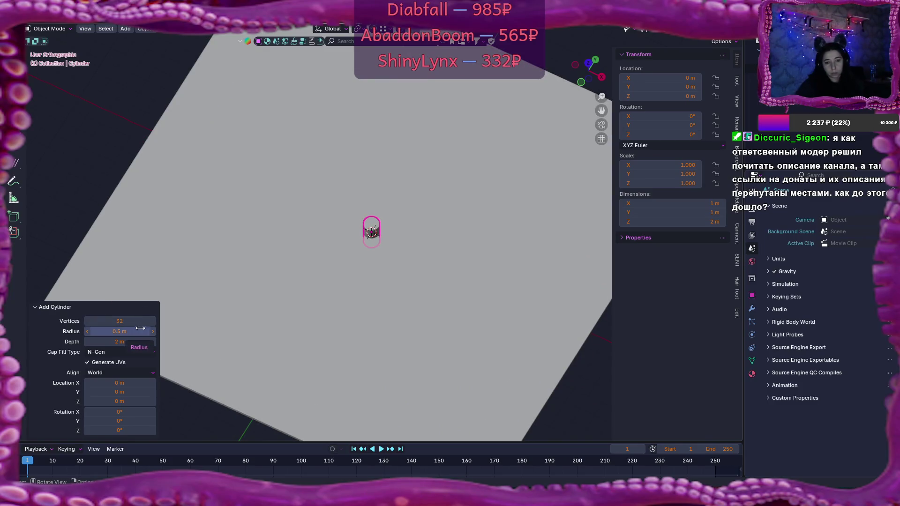
# Step: Check the 1 m-wide cylinder from a side view and compare against the Flax scene
pyautogui.scroll(1, 399, 274)
pyautogui.scroll(5, 398, 274)
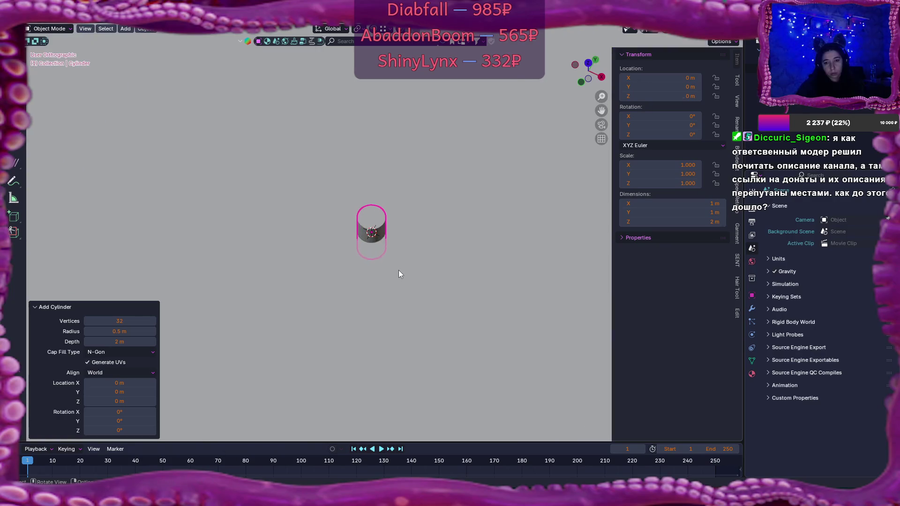
pyautogui.scroll(-8, 398, 271)
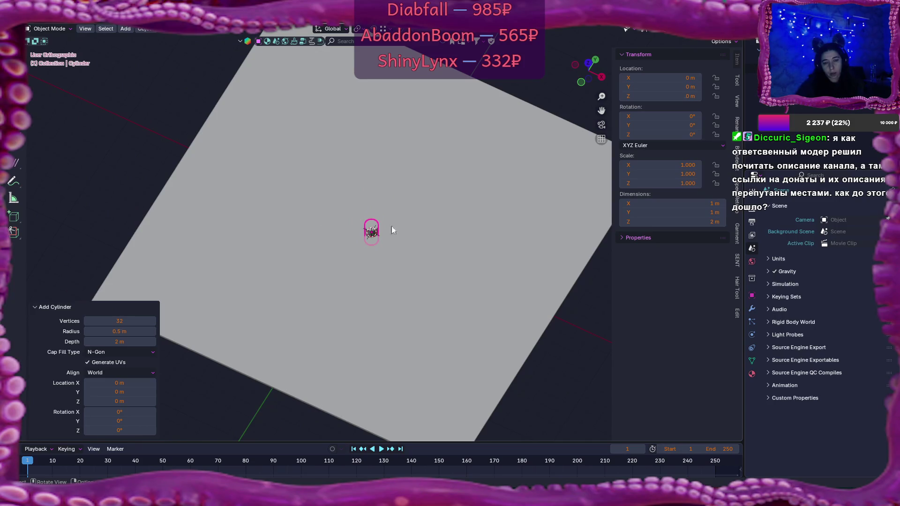
pyautogui.scroll(4, 399, 264)
pyautogui.press('KP_1')
pyautogui.moveTo(398, 264)
pyautogui.mouseDown()
pyautogui.moveTo(440, 190)
pyautogui.moveTo(436, 223)
pyautogui.moveTo(447, 244)
pyautogui.moveTo(476, 246)
pyautogui.moveTo(411, 286)
pyautogui.moveTo(435, 283)
pyautogui.mouseUp()
pyautogui.click(450, 472)
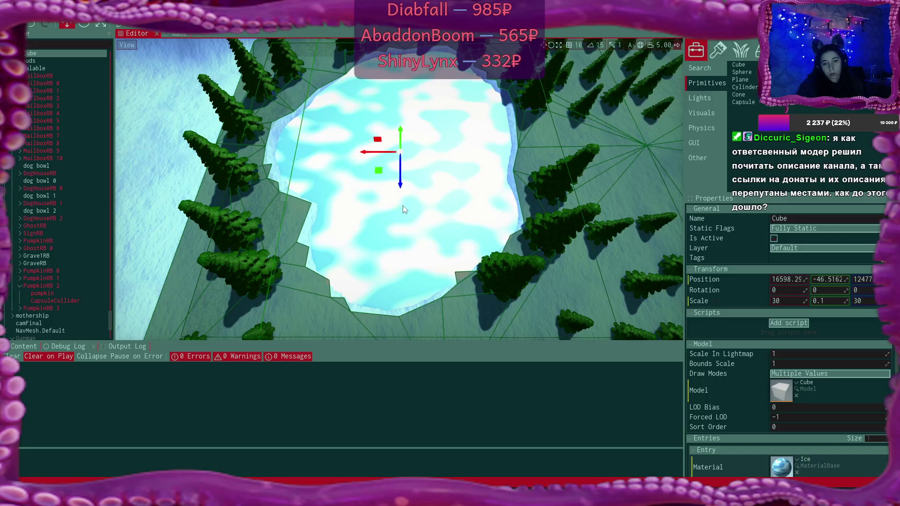
pyautogui.hotkey('alt', 'Tab')
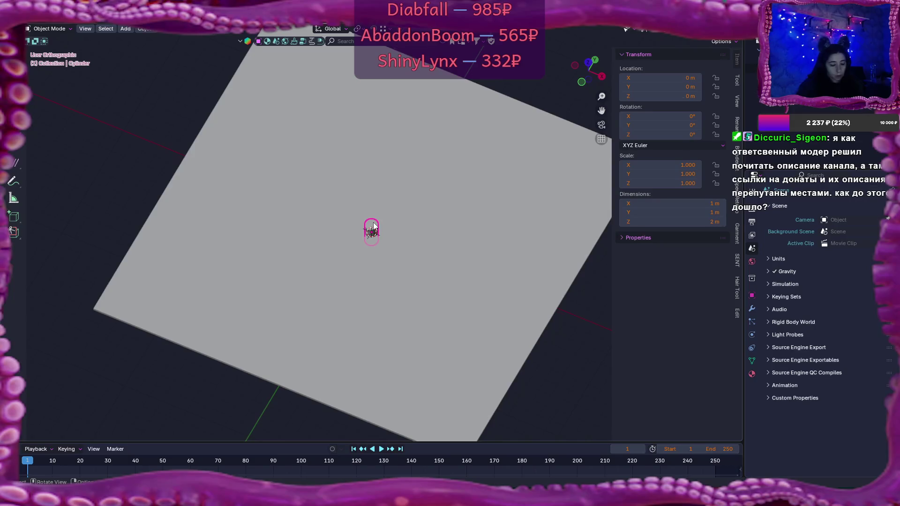
# Step: Move the cylinder along X to −4.4932 m, then show the 30 m slab's modifiers
pyautogui.press('g')
pyautogui.press('x')
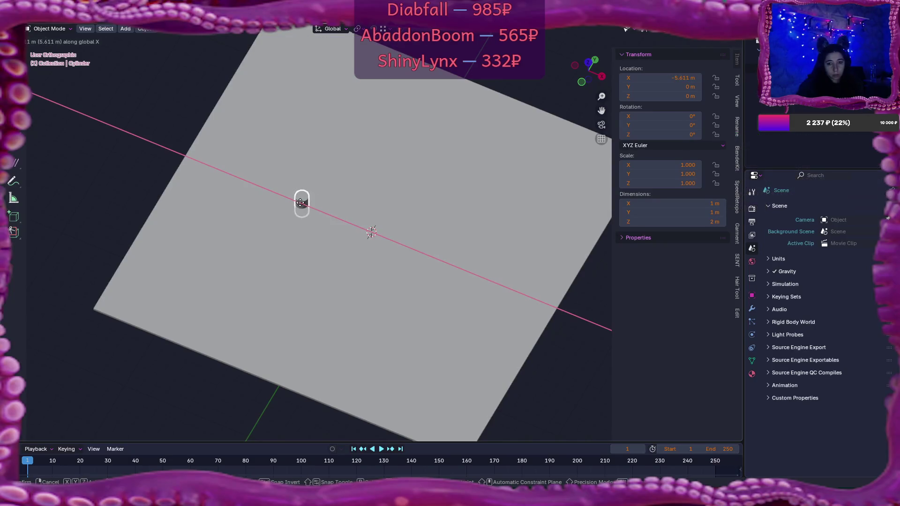
pyautogui.click(315, 207)
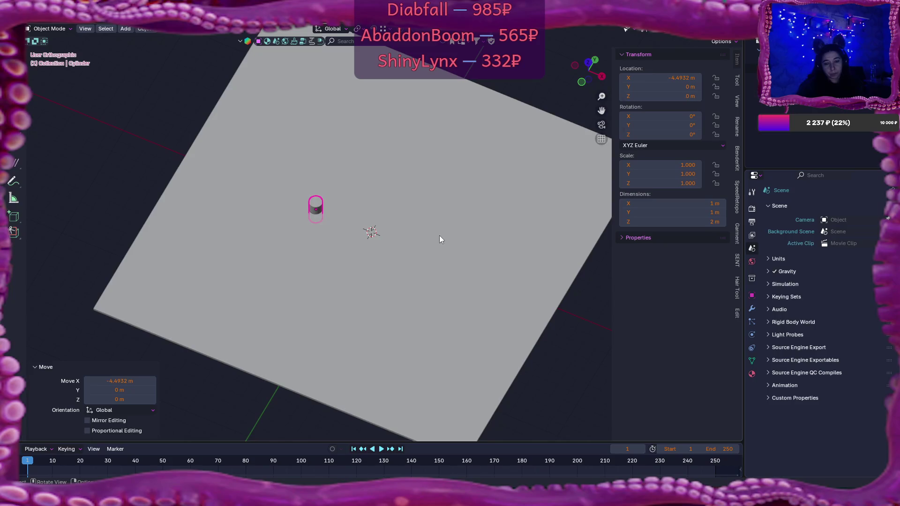
pyautogui.click(503, 318)
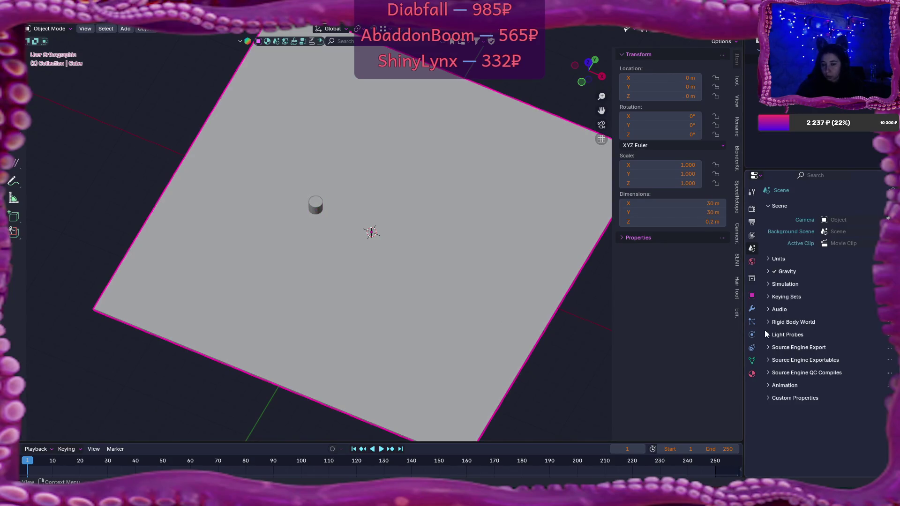
pyautogui.click(753, 309)
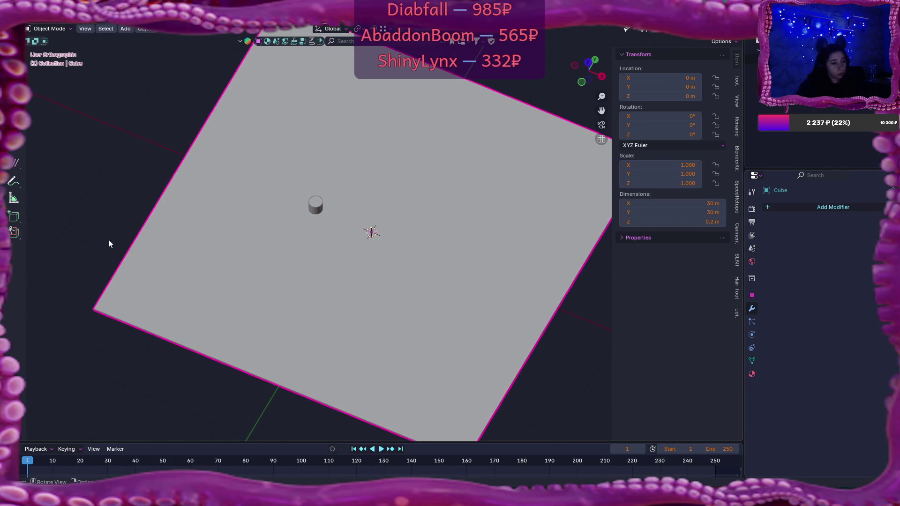
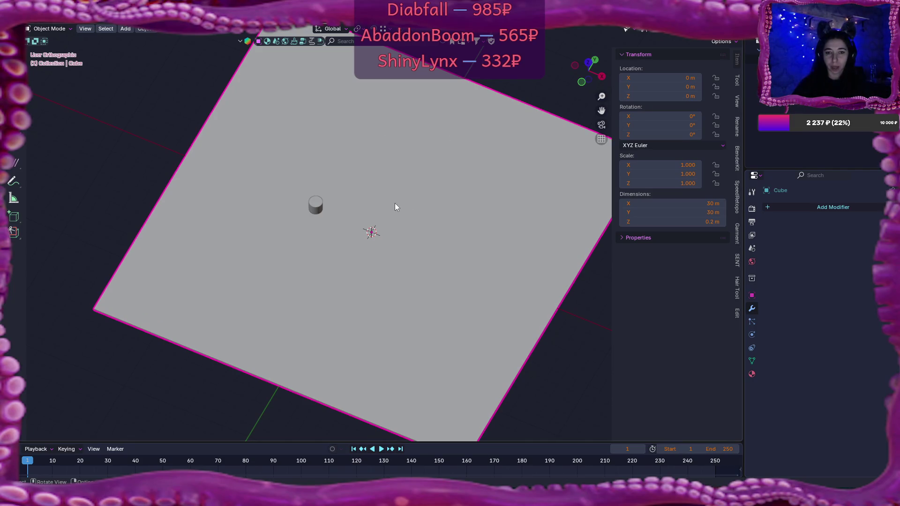
# Step: Add a Boolean modifier to the plane with the Cylinder as its cutter object
pyautogui.click(814, 209)
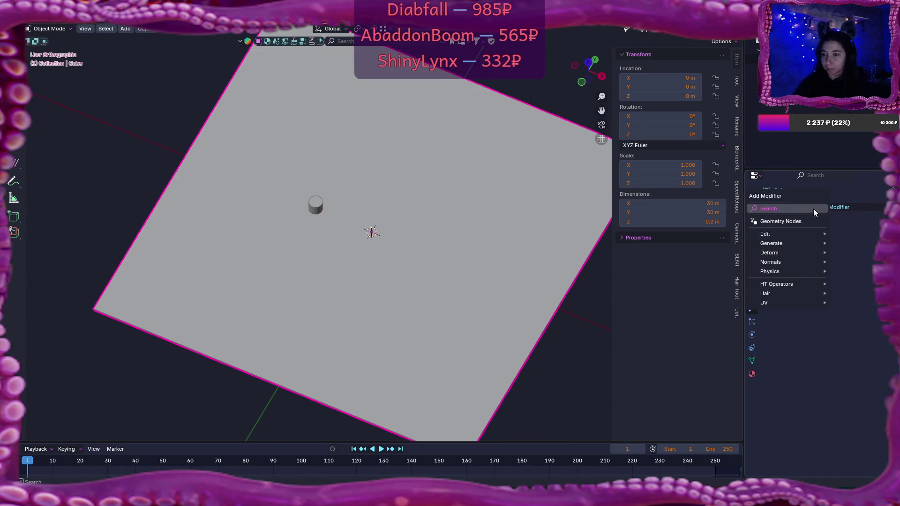
pyautogui.moveTo(819, 231)
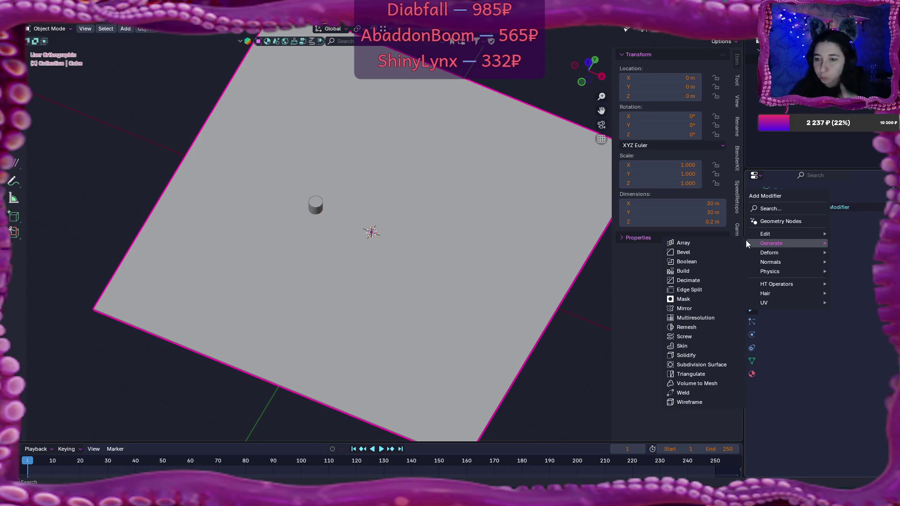
pyautogui.click(699, 263)
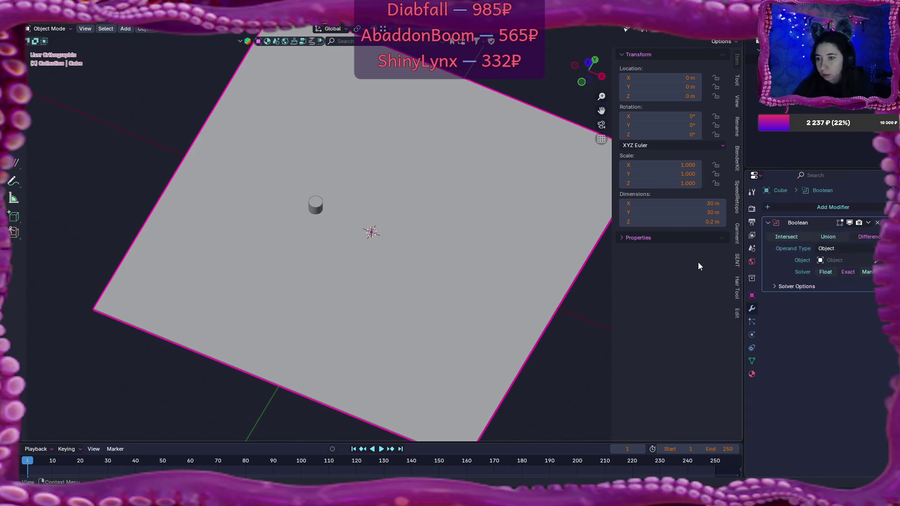
pyautogui.click(876, 262)
pyautogui.click(315, 206)
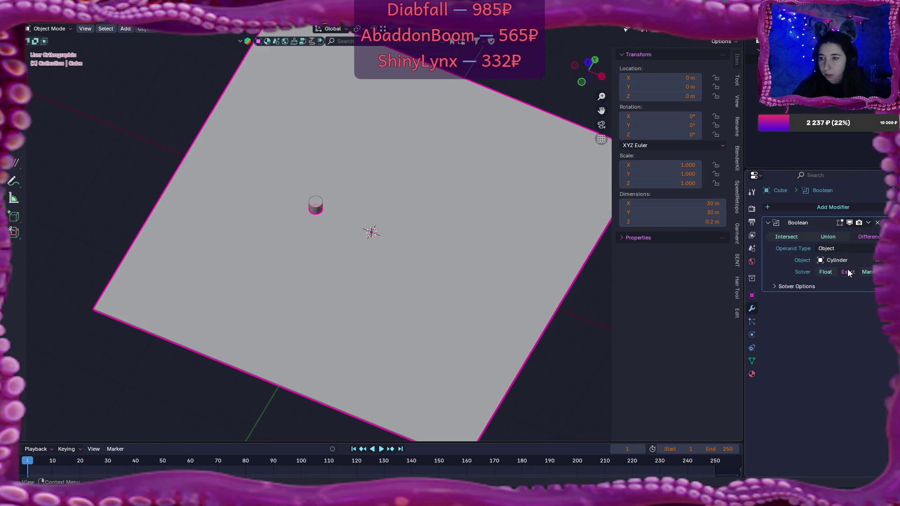
# Step: Check the cut from a low side view, then reselect the plane and expand its Boolean modifier
pyautogui.moveTo(425, 280)
pyautogui.mouseDown()
pyautogui.moveTo(454, 201)
pyautogui.moveTo(437, 252)
pyautogui.moveTo(333, 248)
pyautogui.moveTo(398, 274)
pyautogui.mouseUp()
pyautogui.scroll(3, 439, 254)
pyautogui.scroll(2, 403, 277)
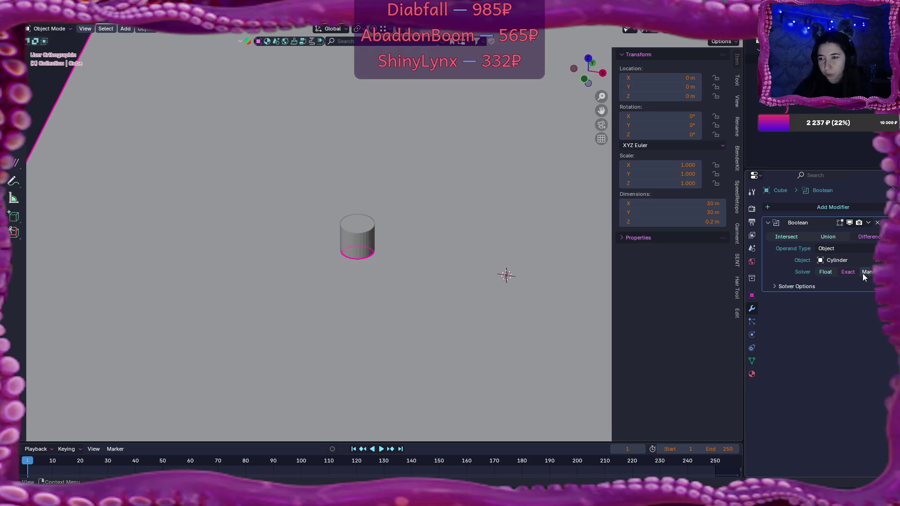
pyautogui.moveTo(462, 276)
pyautogui.mouseDown()
pyautogui.moveTo(456, 247)
pyautogui.moveTo(449, 258)
pyautogui.moveTo(392, 249)
pyautogui.mouseUp()
pyautogui.click(383, 236)
pyautogui.click(409, 263)
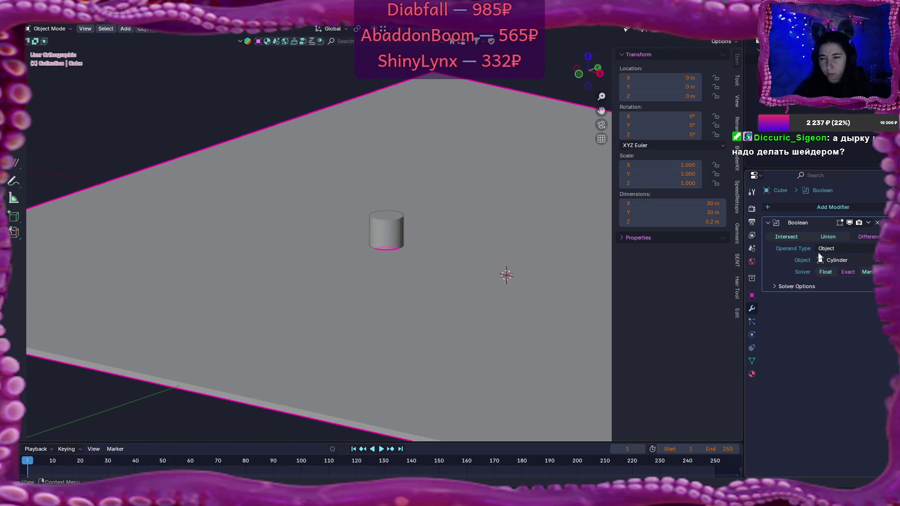
pyautogui.click(867, 223)
# Step: Apply the Boolean cut and lift the cylinder above the plane to reveal the hole
pyautogui.click(852, 235)
pyautogui.click(391, 232)
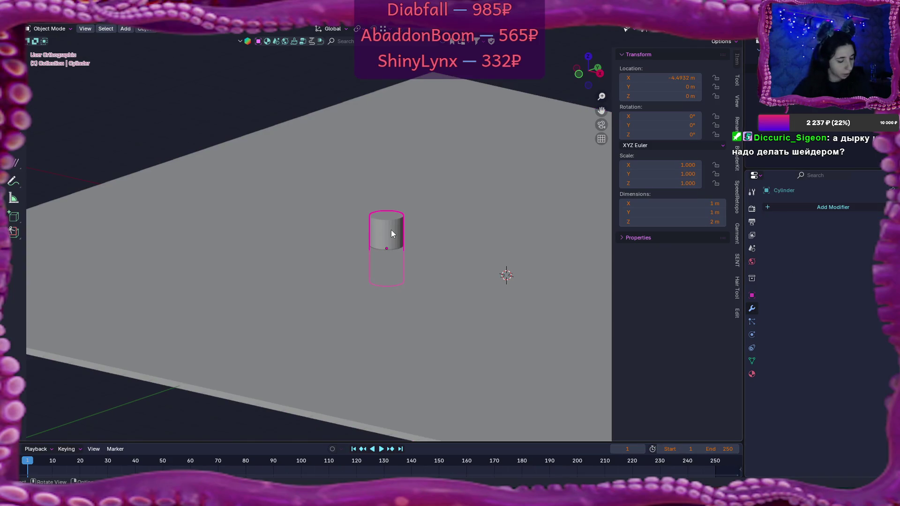
pyautogui.moveTo(391, 230)
pyautogui.mouseDown()
pyautogui.moveTo(392, 116)
pyautogui.moveTo(367, 113)
pyautogui.mouseUp()
pyautogui.scroll(-5, 437, 212)
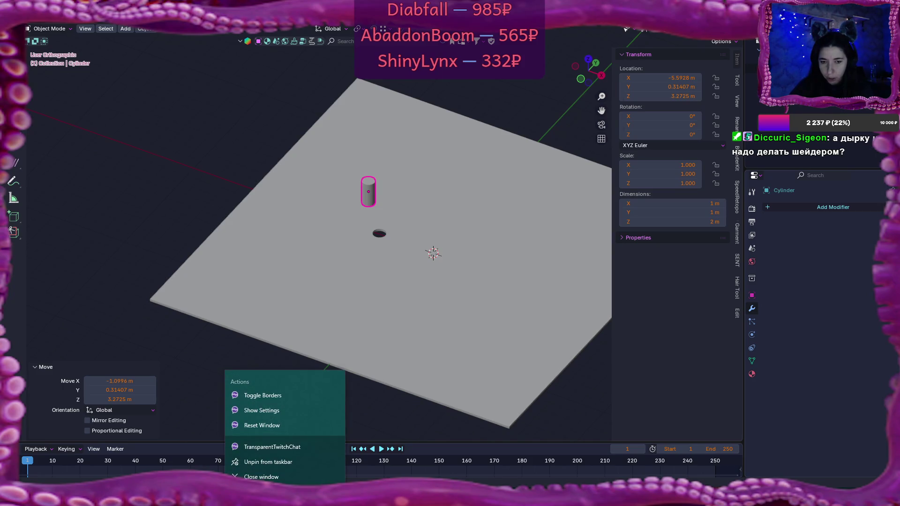
# Step: Toggle the chat window's frame and adjust the system volume
pyautogui.click(262, 396)
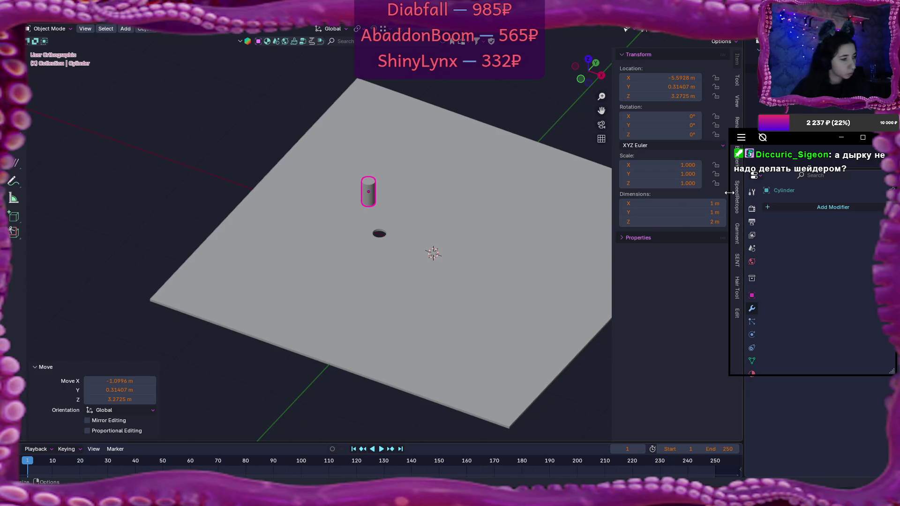
pyautogui.press('XF86AudioLowerVolume')
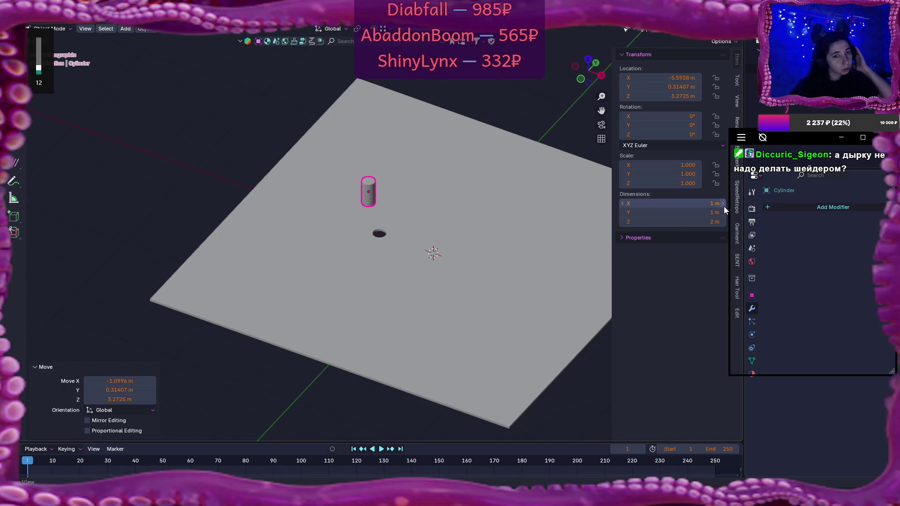
pyautogui.press('XF86AudioRaiseVolume')
pyautogui.press('XF86AudioRaiseVolume')
pyautogui.press('XF86AudioRaiseVolume')
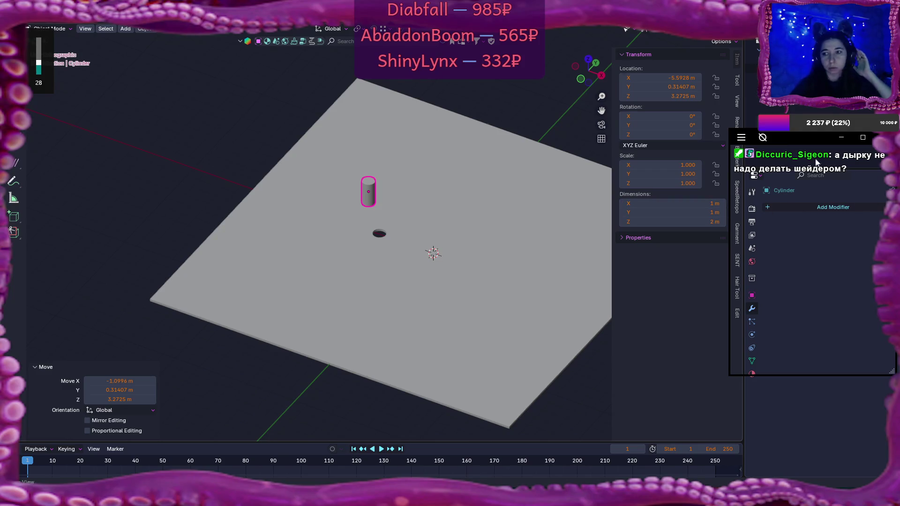
pyautogui.click(763, 141)
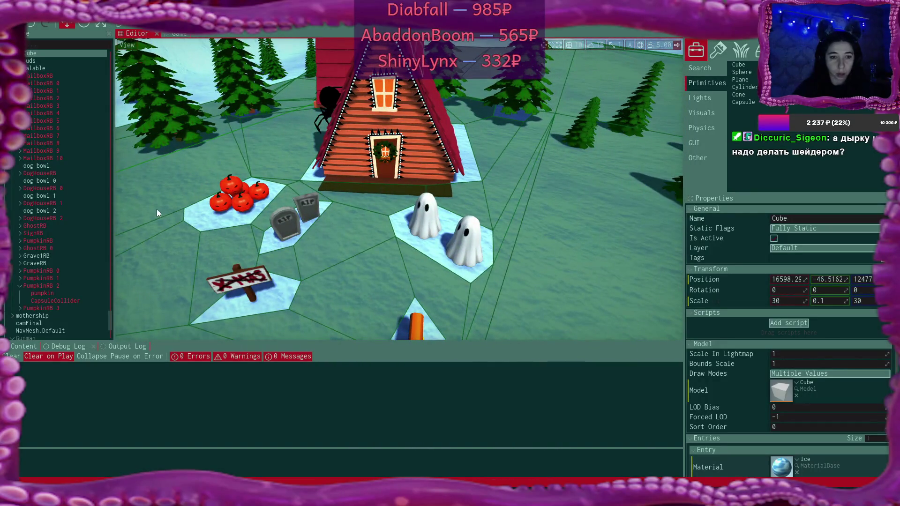
# Step: Select the Gunman actor in the Scene tree to show its Gun Man Script settings
pyautogui.scroll(5, 52, 235)
pyautogui.scroll(5, 53, 239)
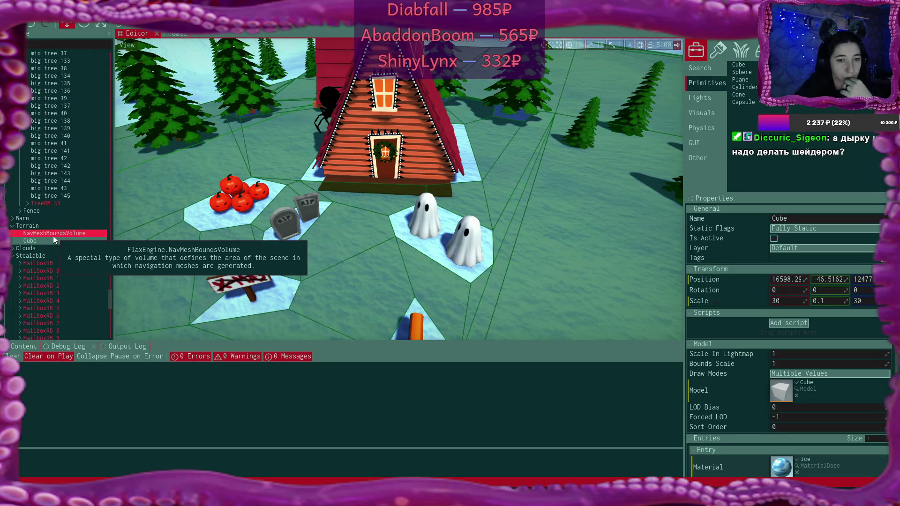
pyautogui.scroll(-8, 53, 237)
pyautogui.scroll(-5, 53, 235)
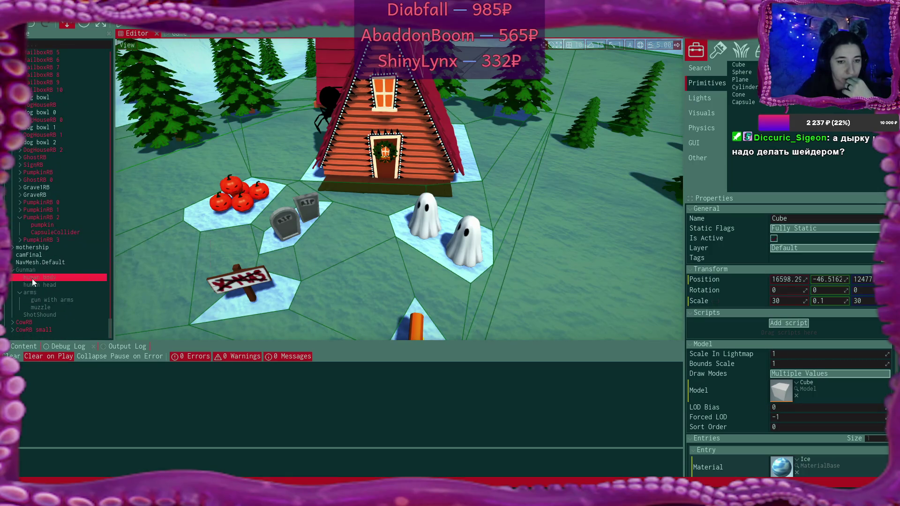
pyautogui.click(34, 271)
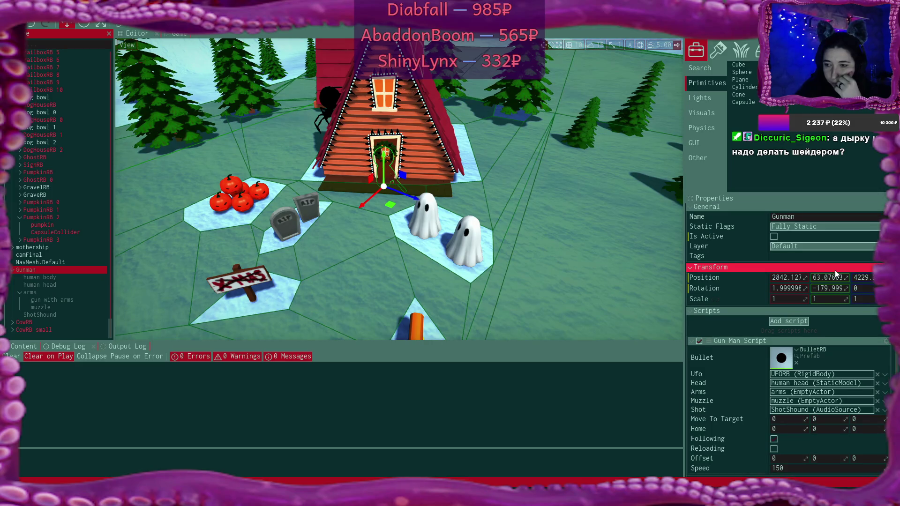
# Step: Preview the Gunman's human body model, close the preview, and return to Blender
pyautogui.click(47, 278)
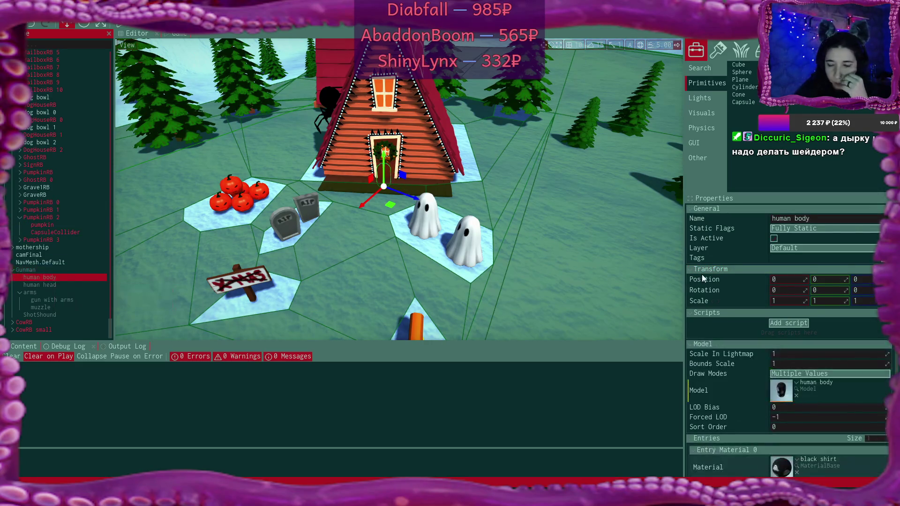
pyautogui.scroll(-2, 851, 369)
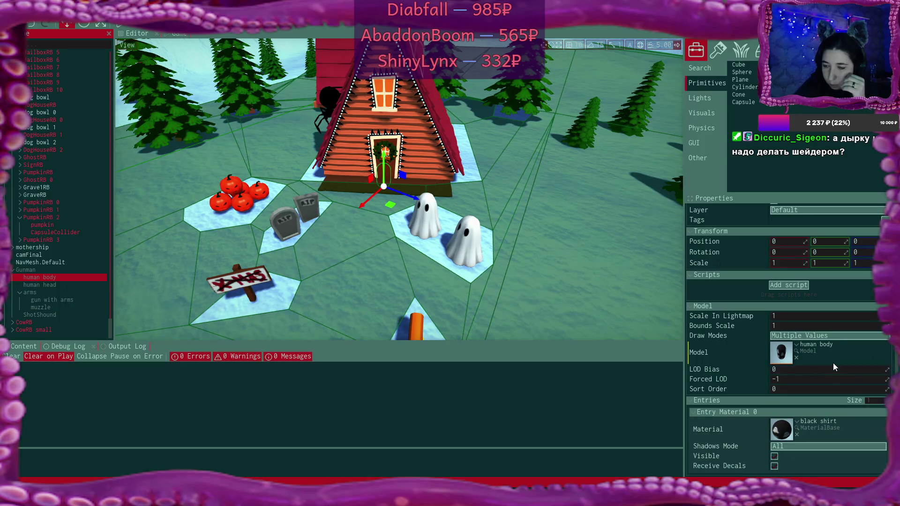
pyautogui.doubleClick(782, 357)
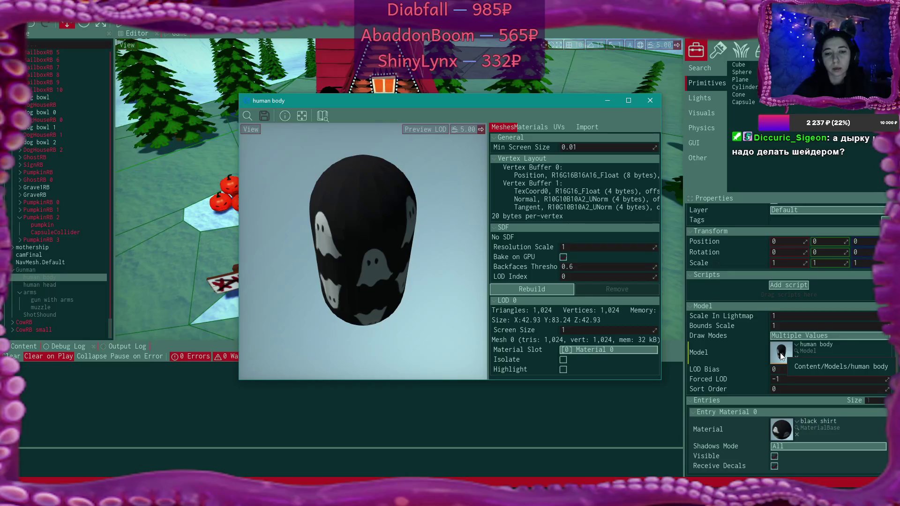
pyautogui.click(651, 102)
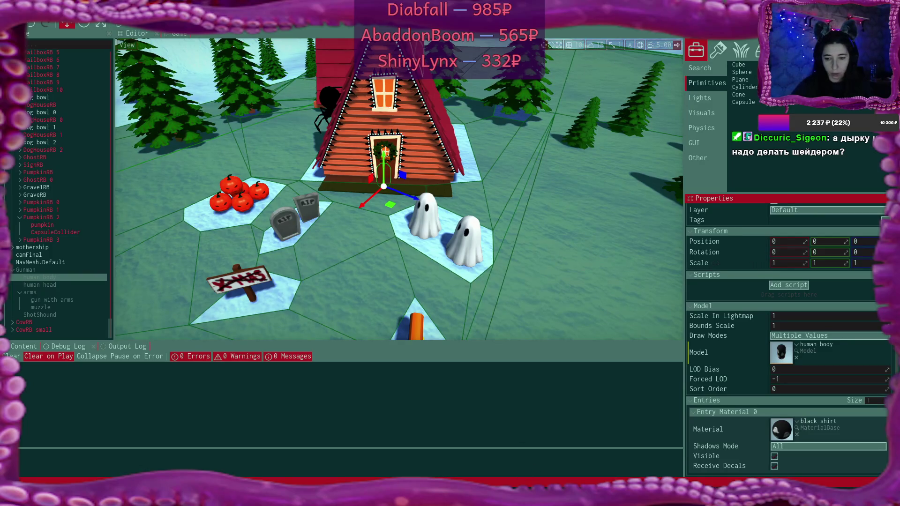
pyautogui.hotkey('alt', 'Tab')
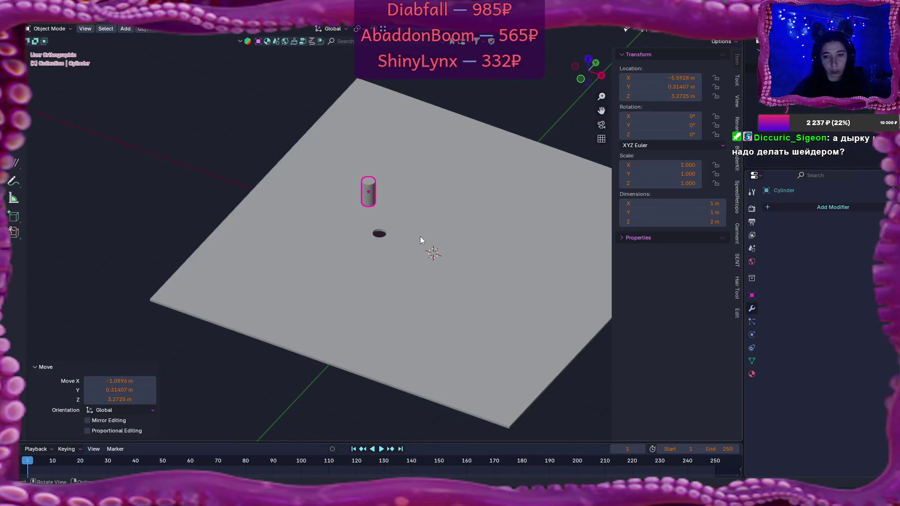
# Step: Put the holed plane in Edit Mode and select the hole's top edge loop
pyautogui.click(422, 242)
pyautogui.press('Tab')
pyautogui.press('KP_Decimal')
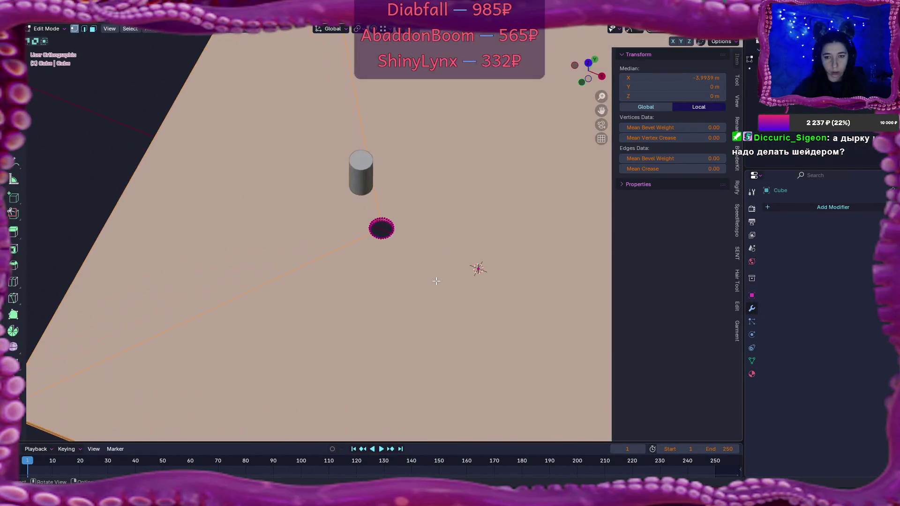
pyautogui.scroll(3, 436, 280)
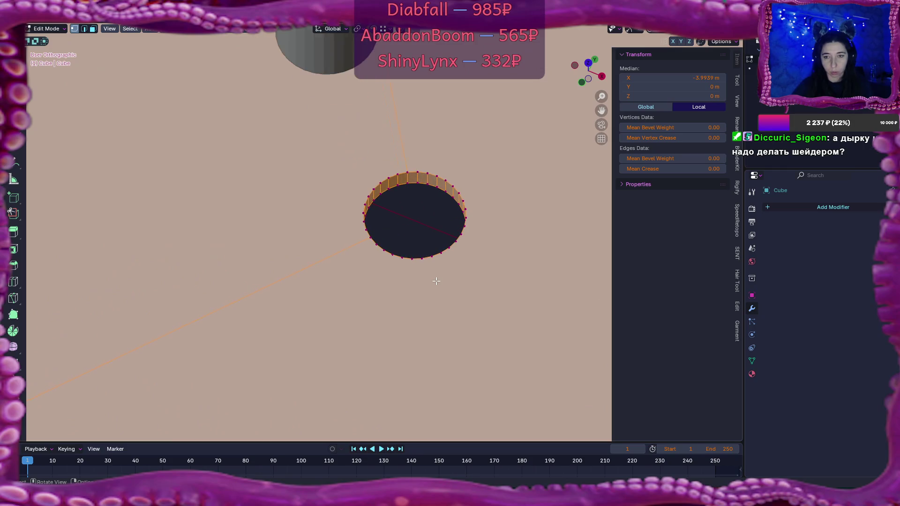
pyautogui.keyDown('alt'); pyautogui.click(456, 181); pyautogui.keyUp('alt')
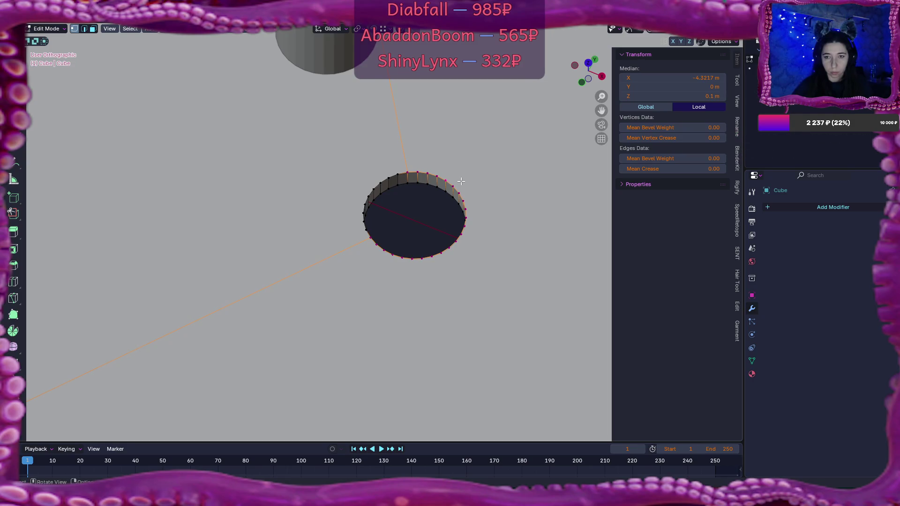
# Step: Centre the view on the hole and orbit to see it from the side
pyautogui.scroll(-8, 461, 181)
pyautogui.scroll(4, 461, 184)
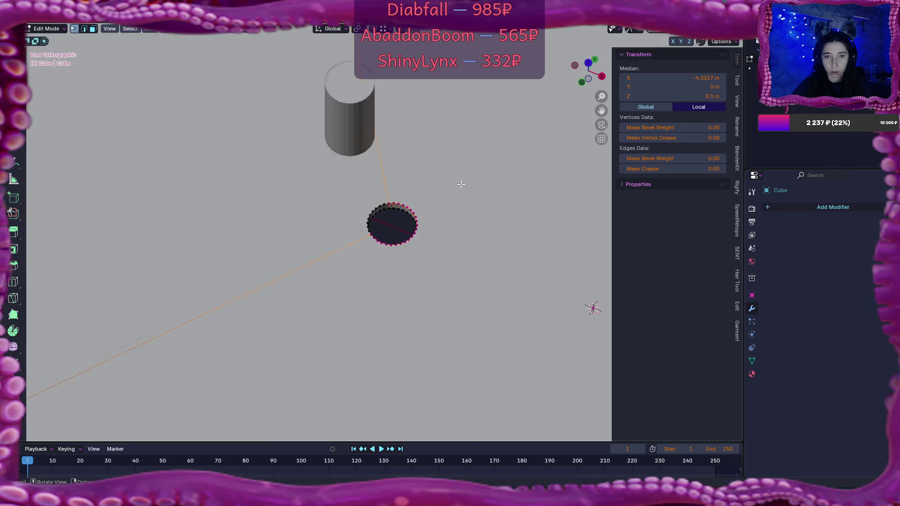
pyautogui.scroll(5, 461, 185)
pyautogui.keyDown('alt'); pyautogui.middleClick(422, 200); pyautogui.keyUp('alt')
pyautogui.moveTo(381, 227)
pyautogui.mouseDown()
pyautogui.moveTo(256, 192)
pyautogui.moveTo(149, 197)
pyautogui.moveTo(233, 212)
pyautogui.moveTo(388, 215)
pyautogui.mouseUp()
pyautogui.scroll(-2, 387, 215)
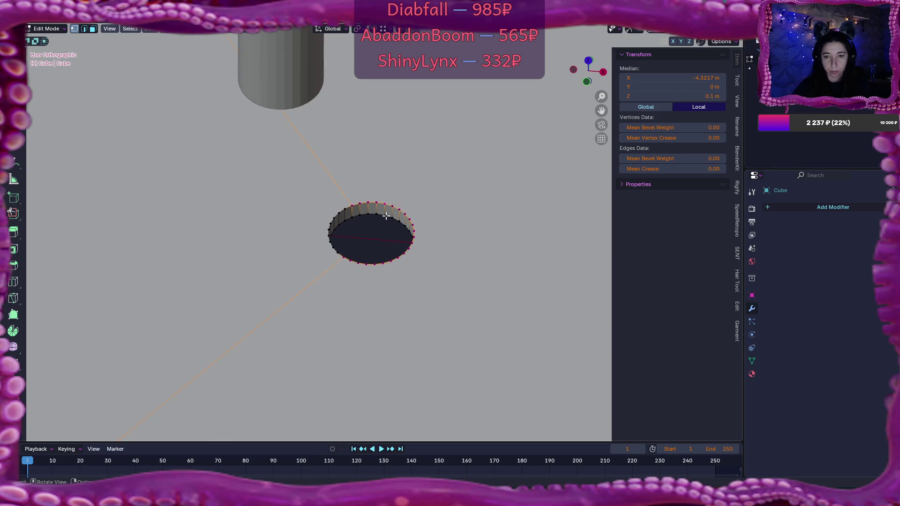
pyautogui.scroll(-6, 385, 216)
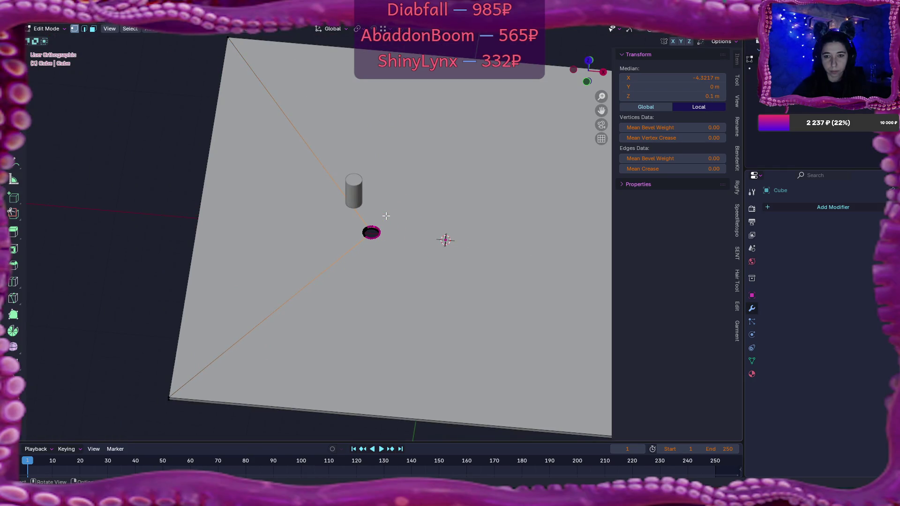
pyautogui.scroll(-2, 386, 216)
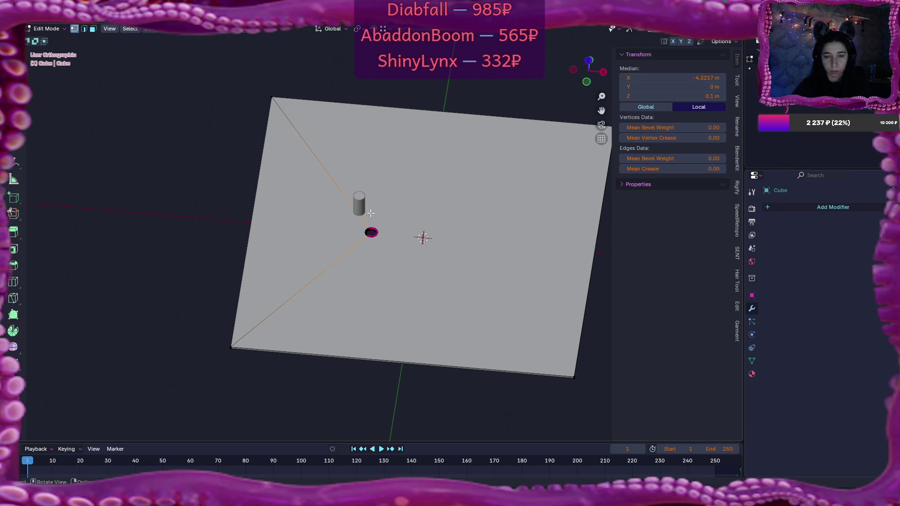
# Step: Dissolve the two diagonal edges running across the slab
pyautogui.press('2')
pyautogui.click(333, 198)
pyautogui.keyDown('shift'); pyautogui.click(335, 263); pyautogui.keyUp('shift')
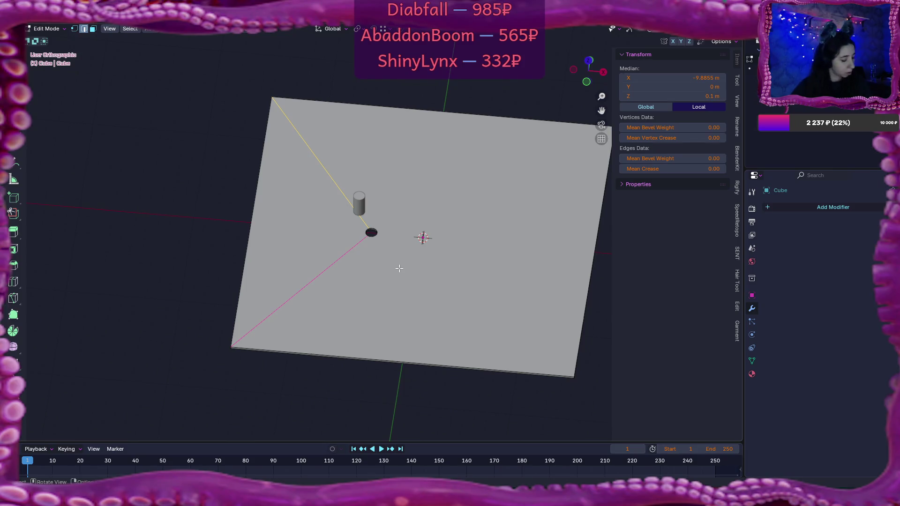
pyautogui.press('x')
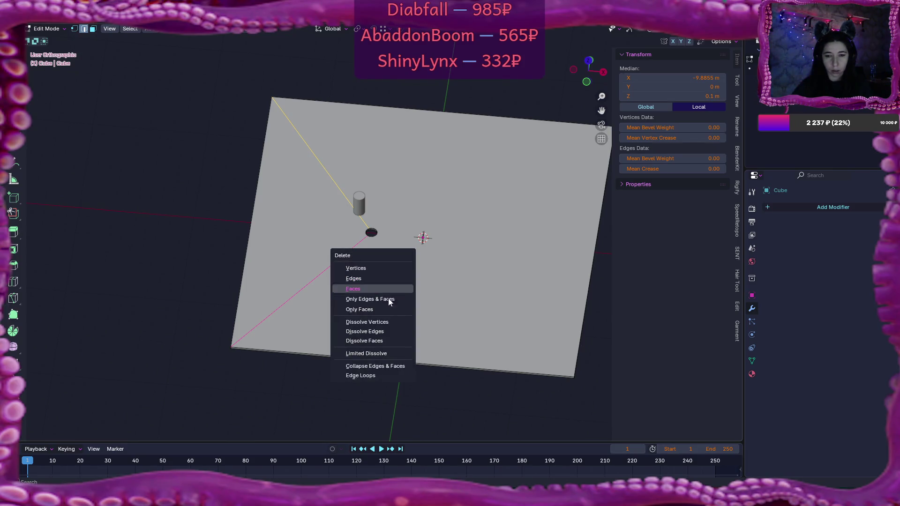
pyautogui.click(388, 333)
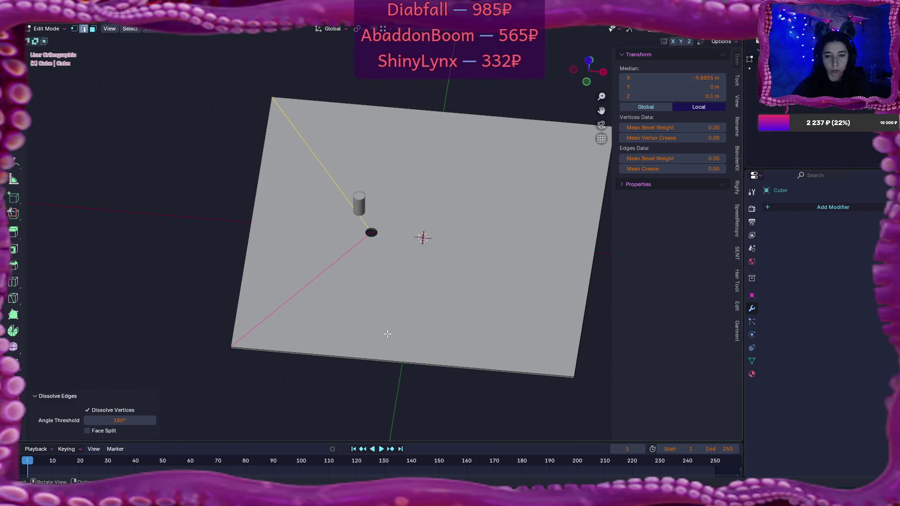
# Step: Select all the slab's faces and inset them by 4.62 m
pyautogui.scroll(1, 386, 329)
pyautogui.scroll(1, 375, 317)
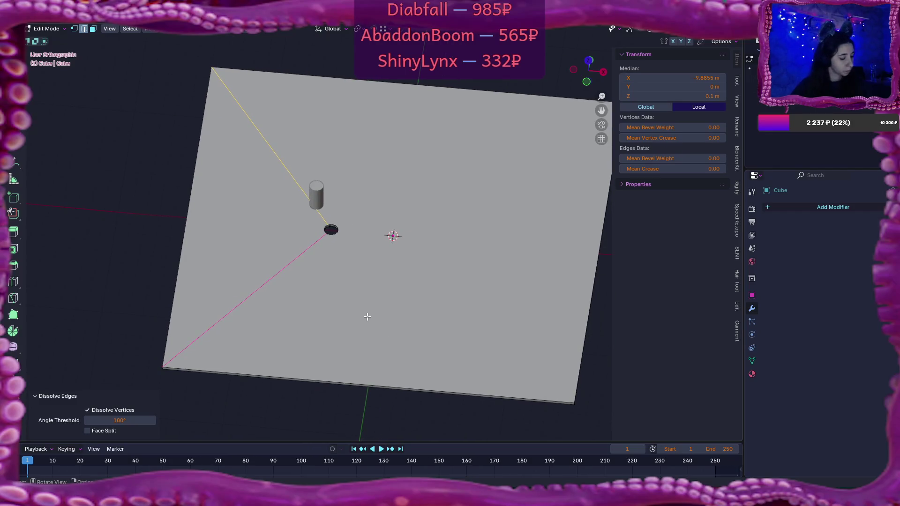
pyautogui.press('3')
pyautogui.press('a')
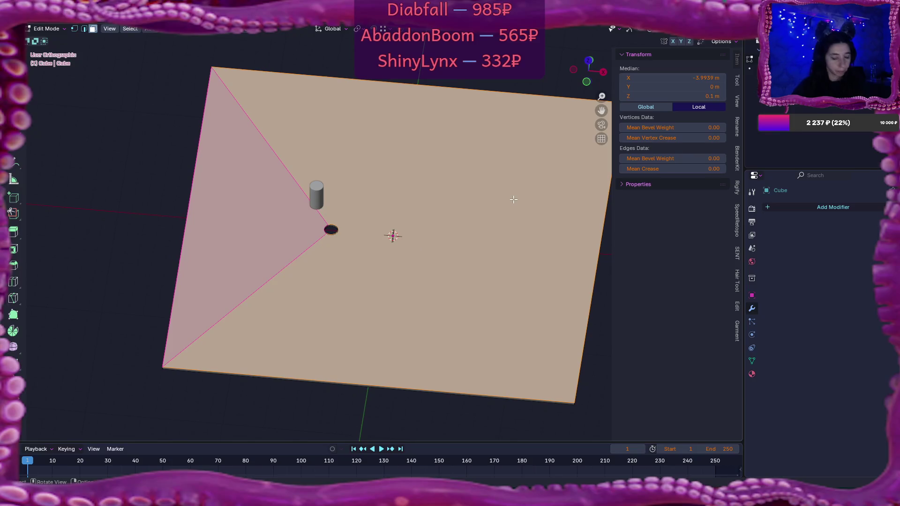
pyautogui.press('i')
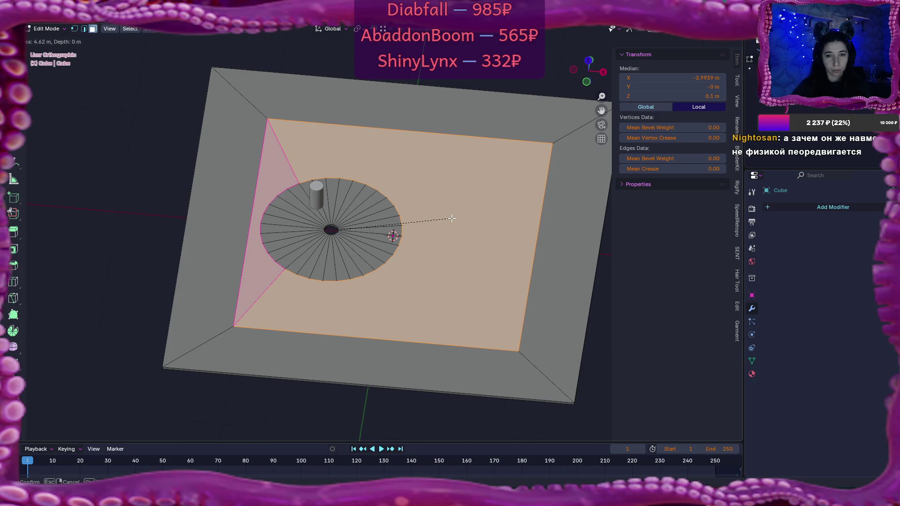
pyautogui.click(452, 218)
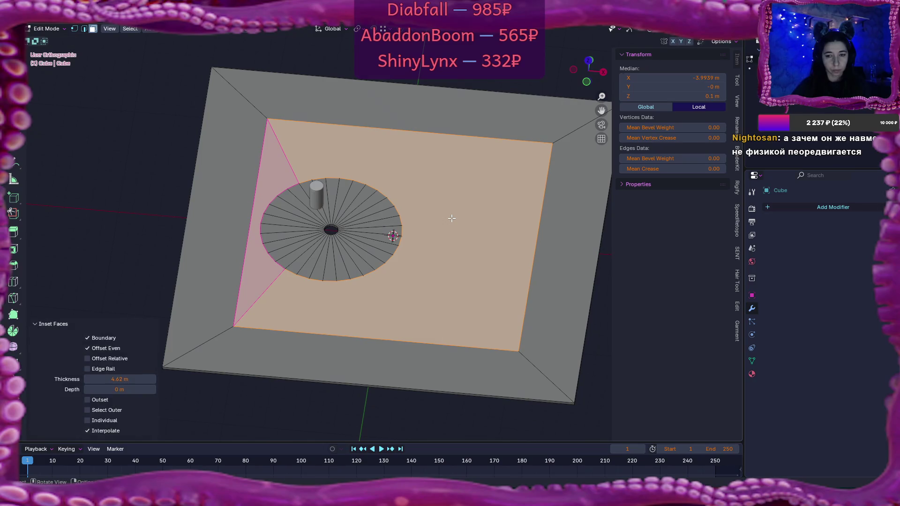
# Step: Select the extra slab faces from an edge-on view and delete them with X > Faces
pyautogui.press('2')
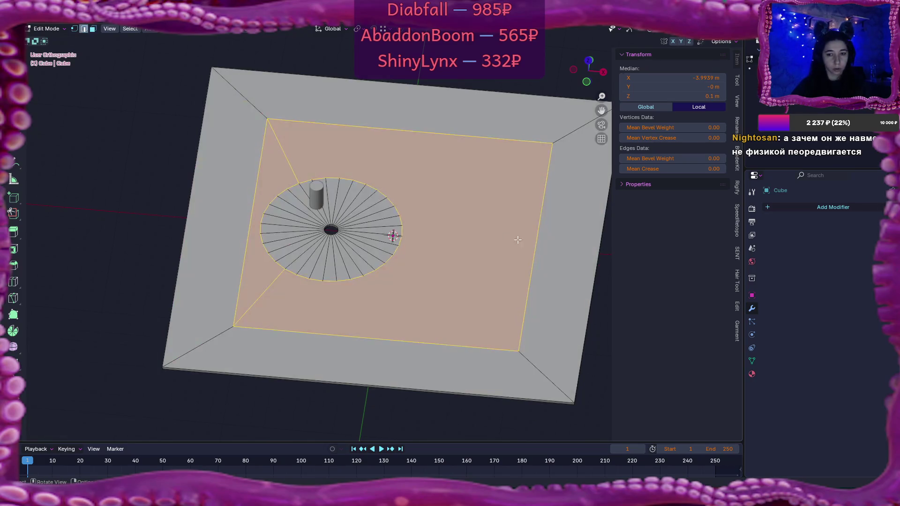
pyautogui.click(536, 242)
pyautogui.moveTo(529, 253)
pyautogui.mouseDown()
pyautogui.moveTo(495, 236)
pyautogui.moveTo(500, 195)
pyautogui.moveTo(499, 209)
pyautogui.mouseUp()
pyautogui.press('3')
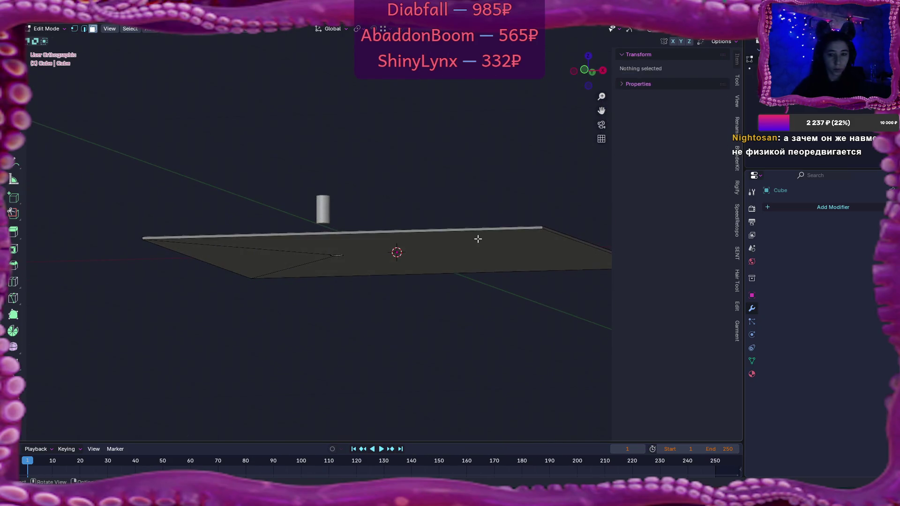
pyautogui.press('a')
pyautogui.keyDown('shift'); pyautogui.click(294, 263); pyautogui.keyUp('shift')
pyautogui.press('x')
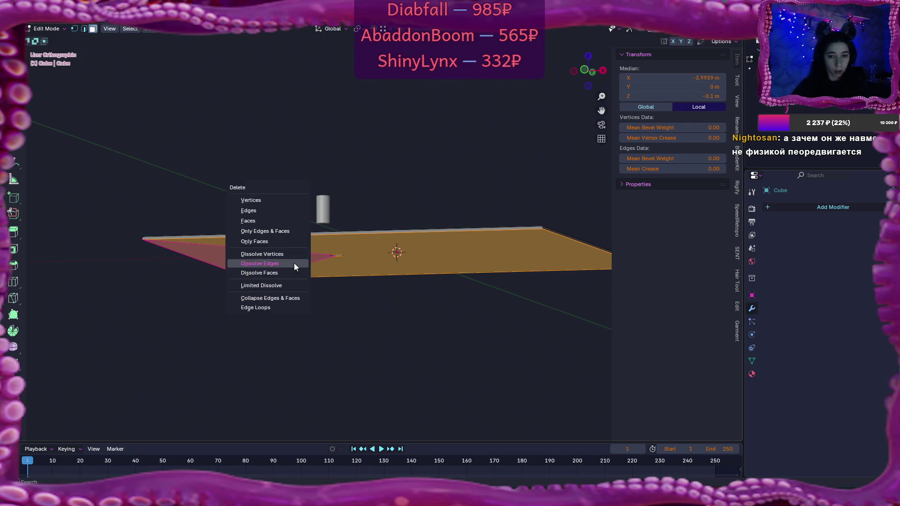
pyautogui.click(264, 223)
pyautogui.moveTo(346, 226); pyautogui.dragTo(361, 282)
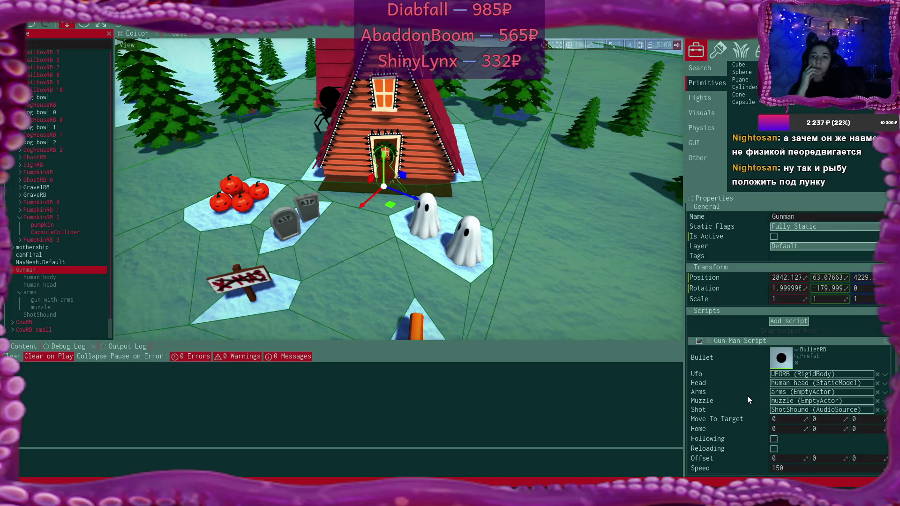
# Step: Select the ice Cube over the frozen lake and add an Auto collider to it
pyautogui.moveTo(610, 281); pyautogui.dragTo(469, 244)
pyautogui.moveTo(398, 187); pyautogui.dragTo(399, 286)
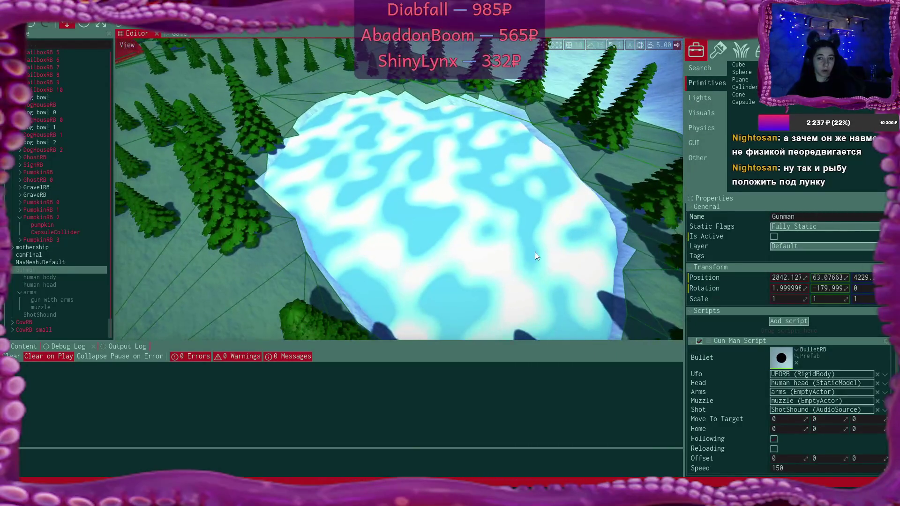
pyautogui.click(463, 233)
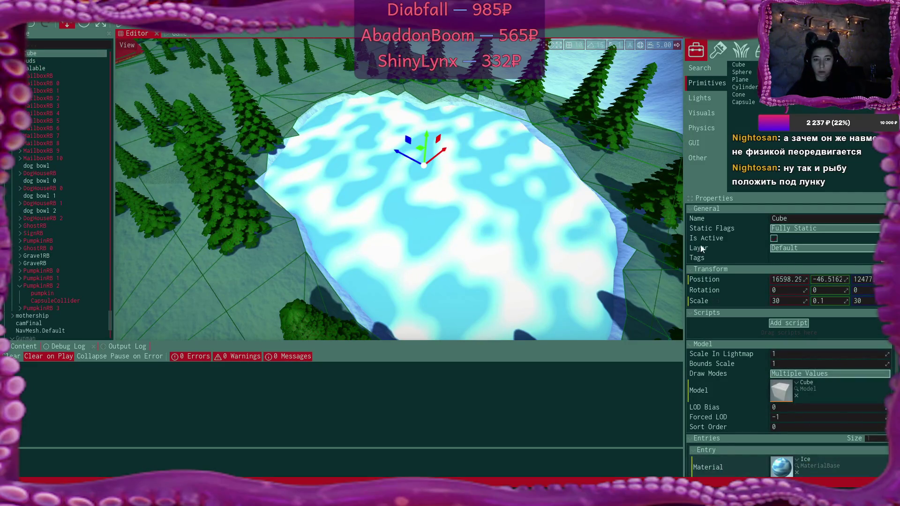
pyautogui.scroll(2, 70, 197)
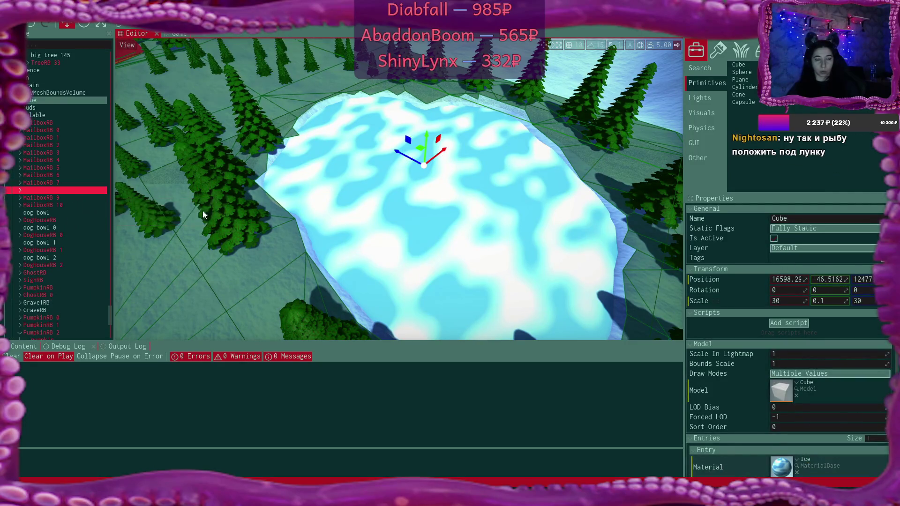
pyautogui.rightClick(38, 100)
pyautogui.moveTo(90, 257)
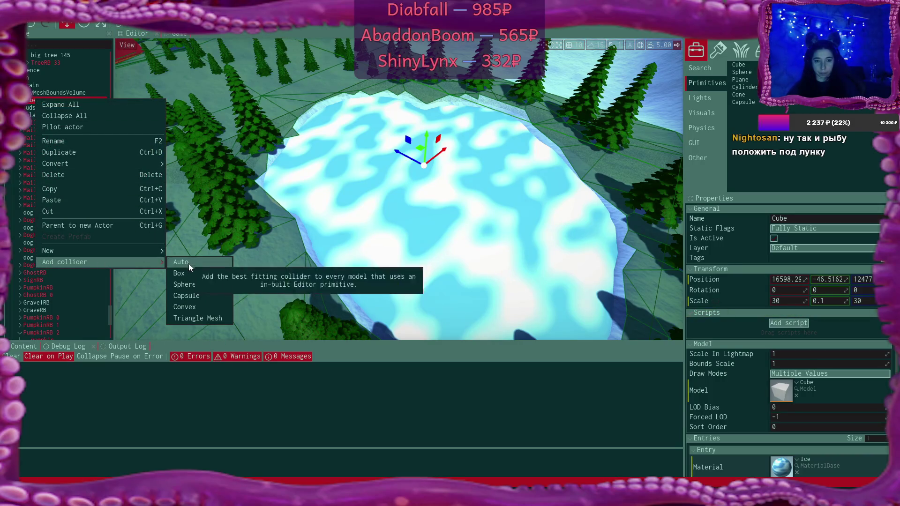
pyautogui.click(188, 262)
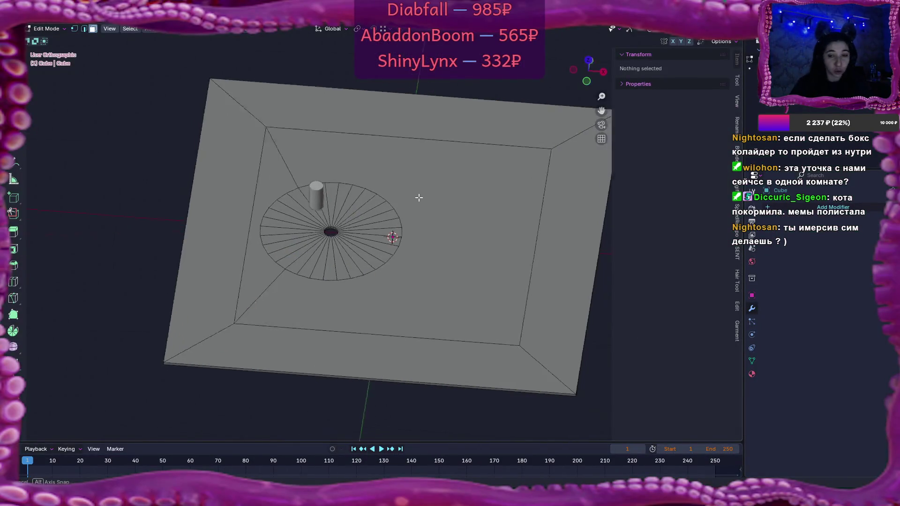
# Step: Select the disc's full outer edge loop and scale it to 0.199
pyautogui.moveTo(416, 187); pyautogui.dragTo(417, 190)
pyautogui.scroll(5, 417, 192)
pyautogui.scroll(-5, 417, 195)
pyautogui.scroll(5, 407, 171)
pyautogui.press('2')
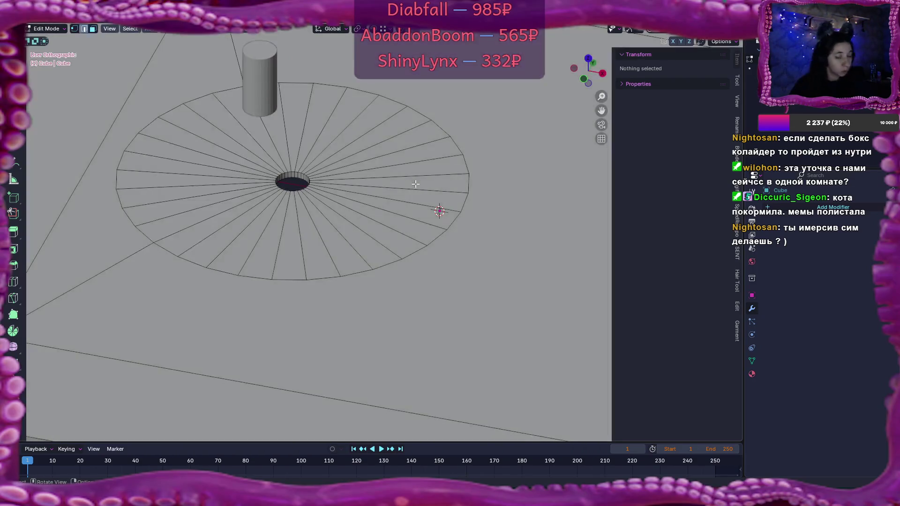
pyautogui.keyDown('alt'); pyautogui.click(453, 224); pyautogui.keyUp('alt')
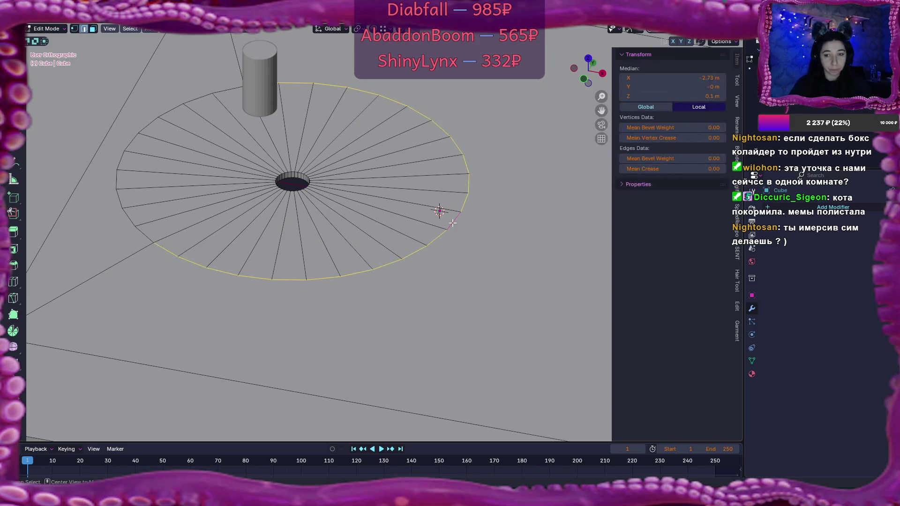
pyautogui.keyDown('alt'); pyautogui.keyDown('shift'); pyautogui.click(133, 139); pyautogui.keyUp('shift'); pyautogui.keyUp('alt')
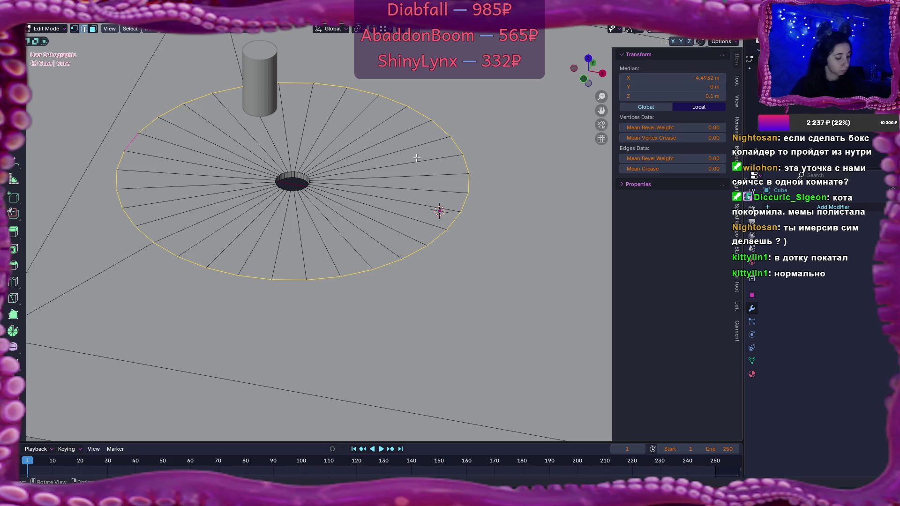
pyautogui.press('s')
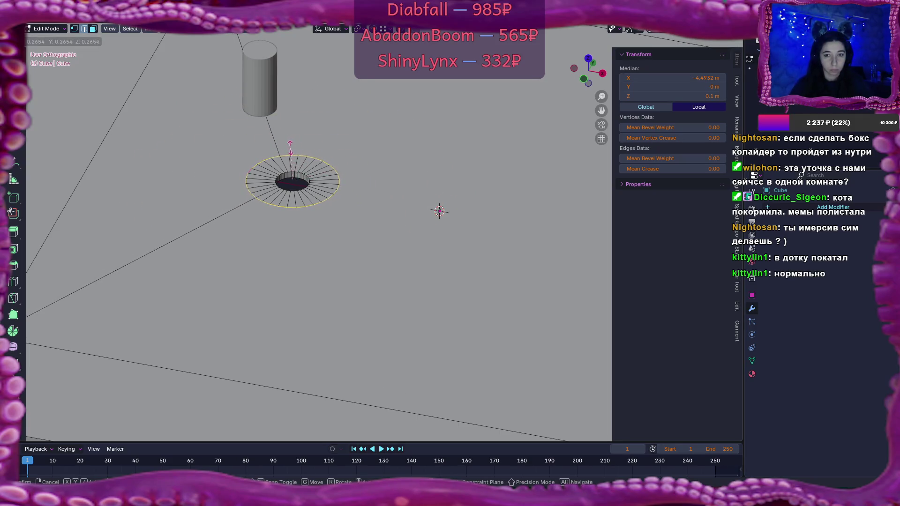
pyautogui.click(300, 155)
# Step: Switch to vertex select and pick a vertex on the outer ring
pyautogui.scroll(1, 311, 174)
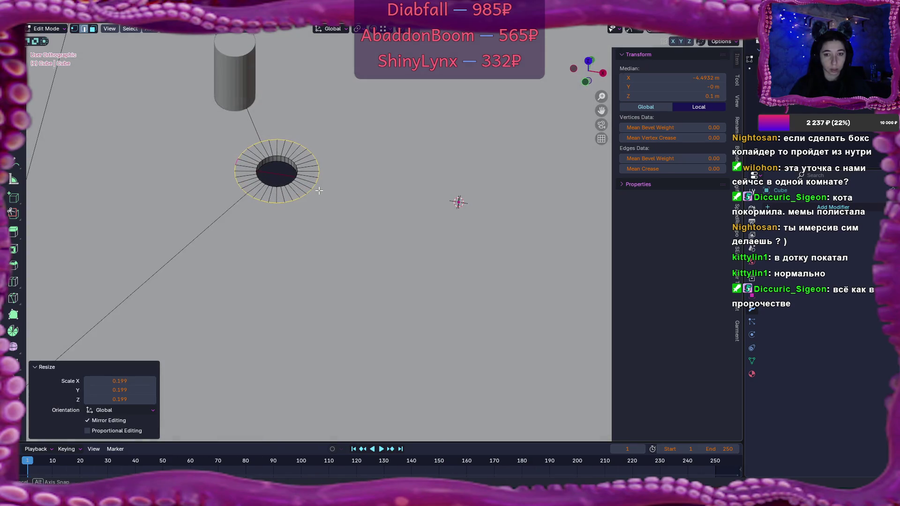
pyautogui.moveTo(312, 174); pyautogui.dragTo(358, 232)
pyautogui.press('1')
pyautogui.scroll(5, 291, 174)
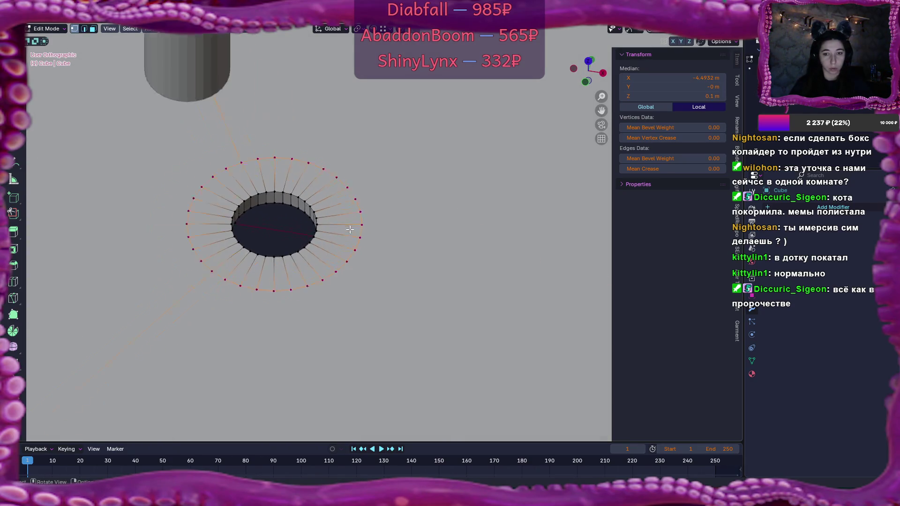
pyautogui.click(272, 182)
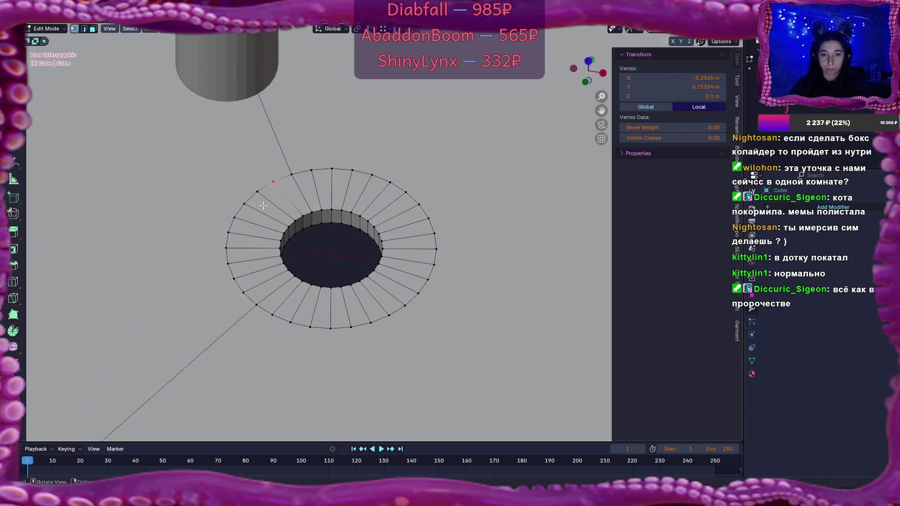
# Step: Vertex-slide the first outer ring vertex and its mirrored one, undoing the last slide
pyautogui.moveTo(257, 191); pyautogui.dragTo(256, 190)
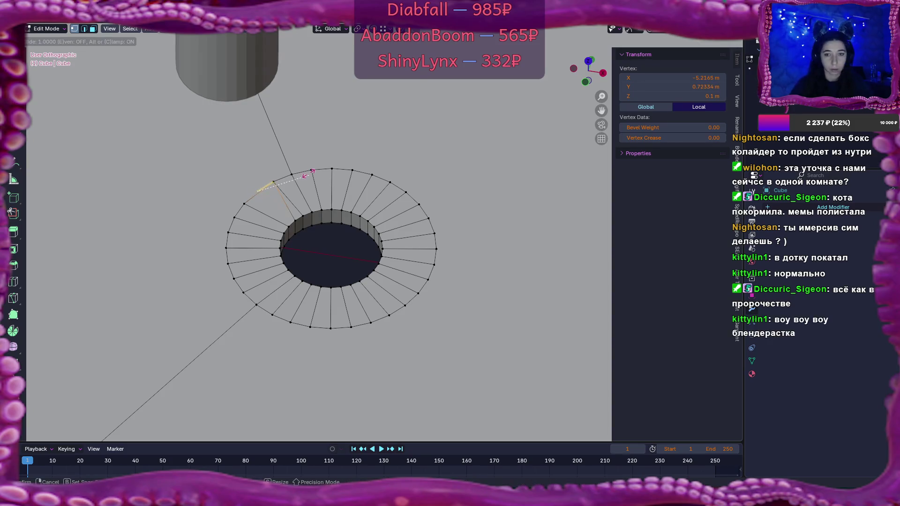
pyautogui.click(292, 174)
pyautogui.hotkey('shift', 'v')
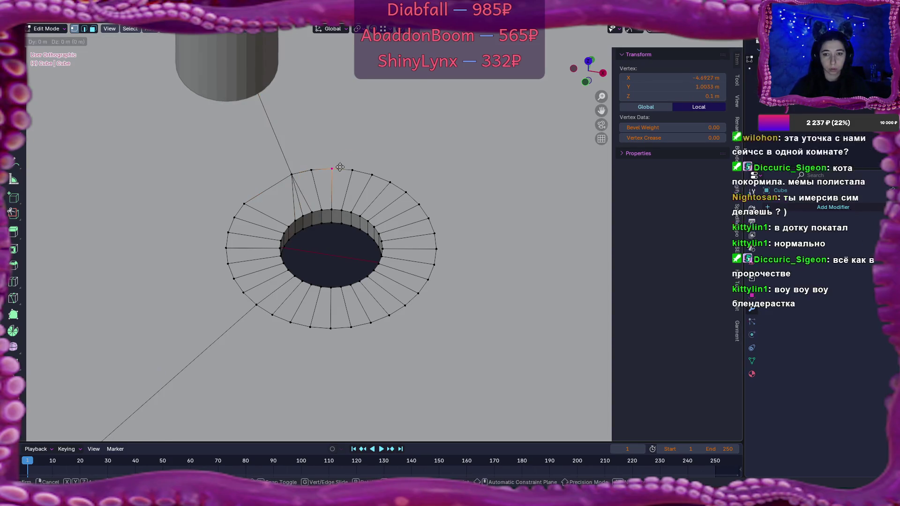
pyautogui.press('Escape')
pyautogui.hotkey('shift', 'v')
pyautogui.press('Escape')
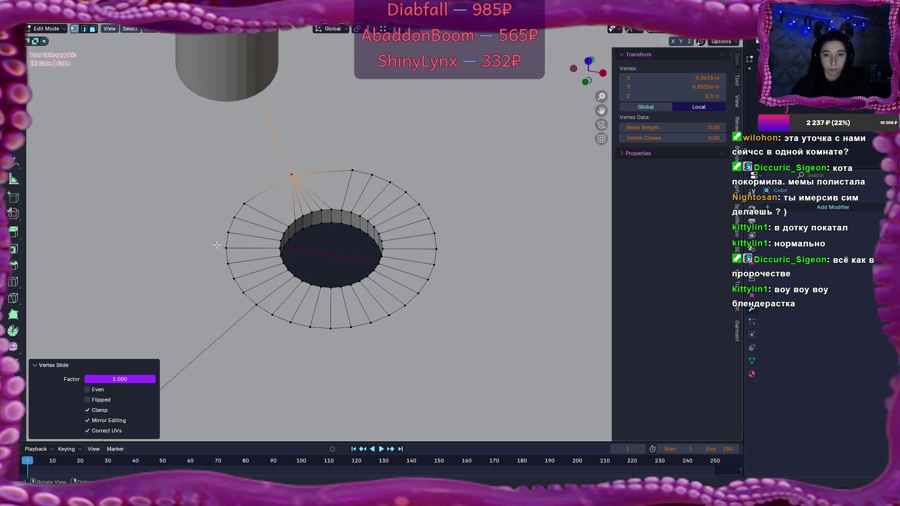
pyautogui.hotkey('shift', 'v')
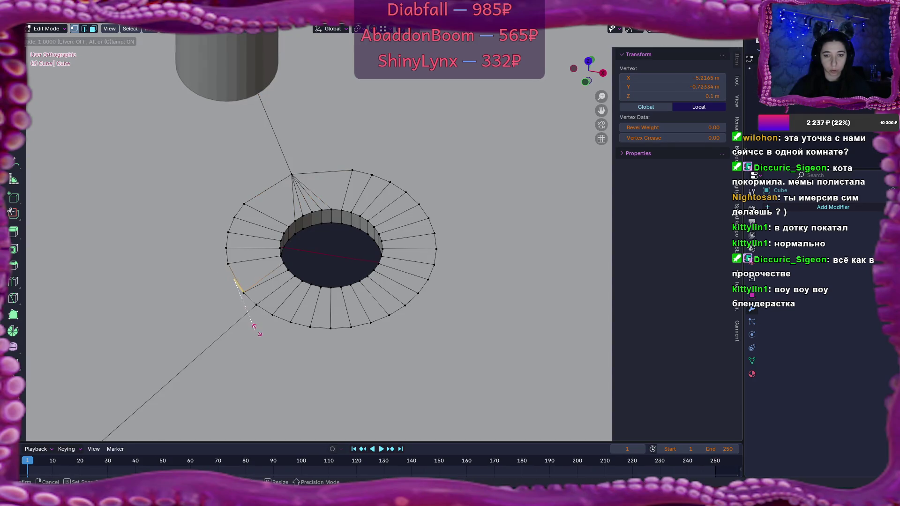
pyautogui.press('Escape')
pyautogui.click(256, 305)
pyautogui.hotkey('shift', 'v')
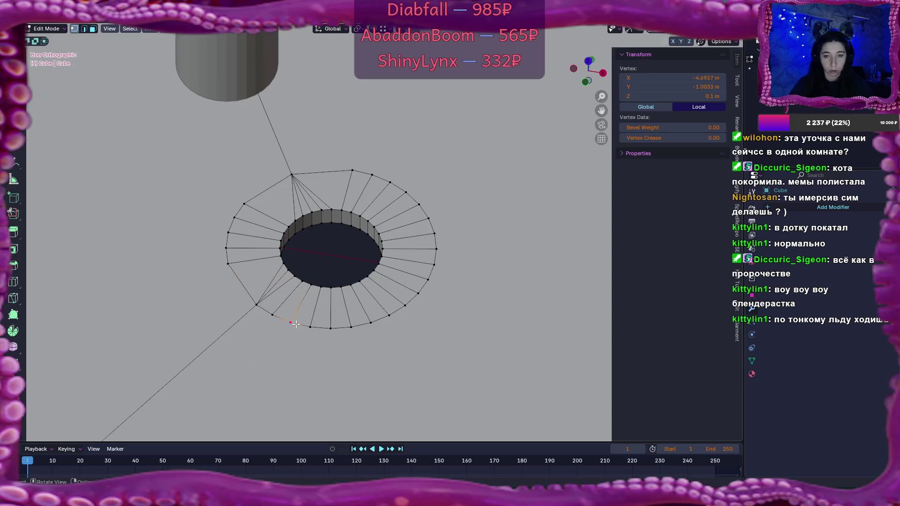
pyautogui.click(202, 291)
pyautogui.hotkey('ctrl', 'z')
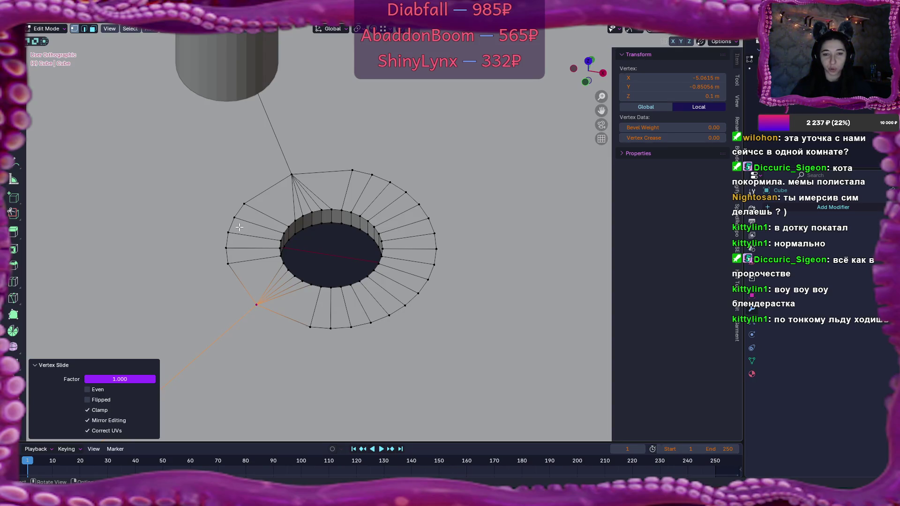
# Step: Slide another outer ring vertex along its edge into place
pyautogui.click(244, 205)
pyautogui.hotkey('shift', 'v')
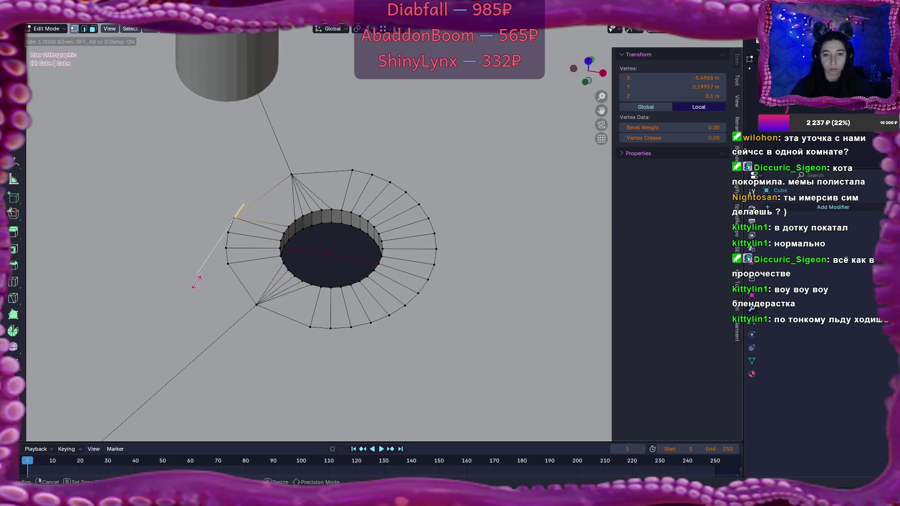
pyautogui.click(178, 335)
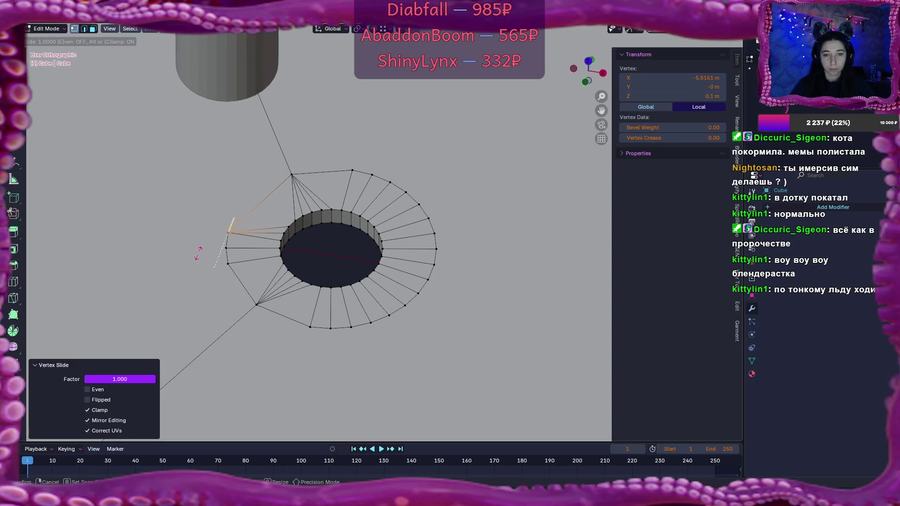
pyautogui.hotkey('shift', 'v')
pyautogui.rightClick(231, 253)
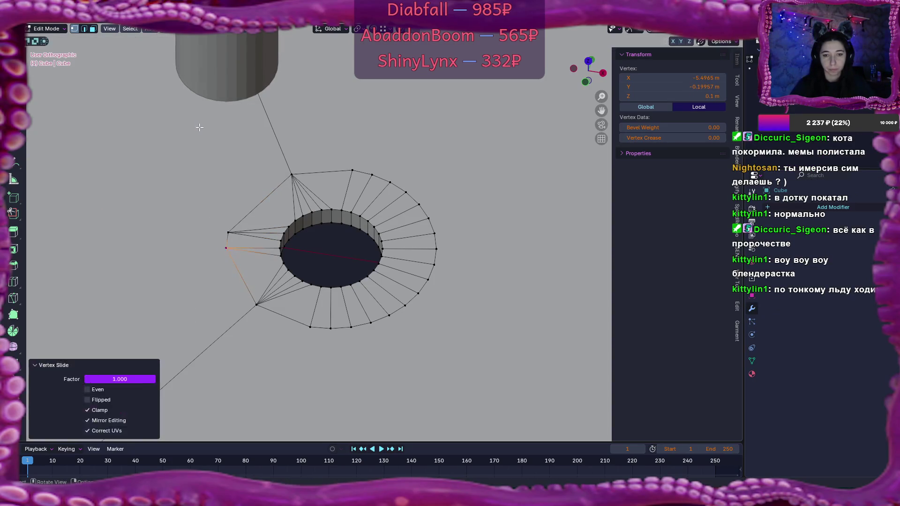
pyautogui.hotkey('shift', 'v')
pyautogui.rightClick(227, 247)
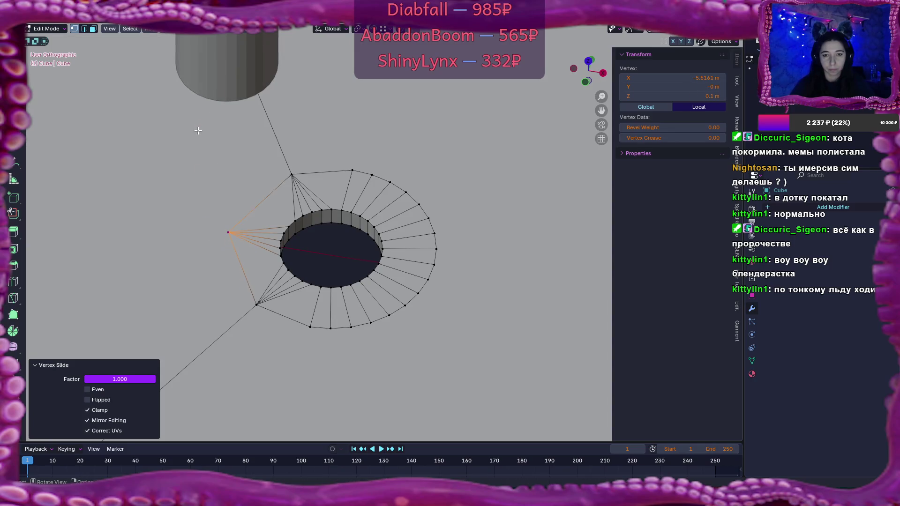
# Step: Reposition the top and right-hand outer vertices, sliding the right one toward the lower rim
pyautogui.click(360, 167)
pyautogui.press('g')
pyautogui.press('g')
pyautogui.click(425, 207)
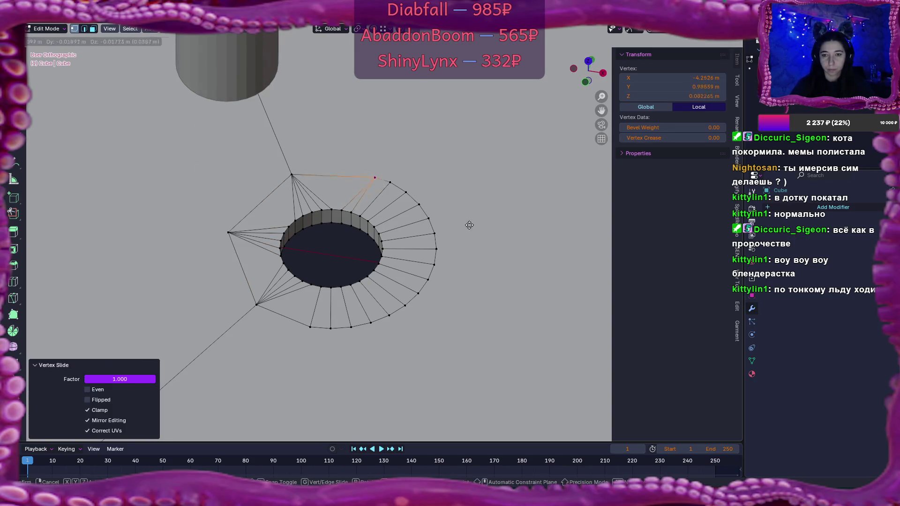
pyautogui.hotkey('shift', 'v')
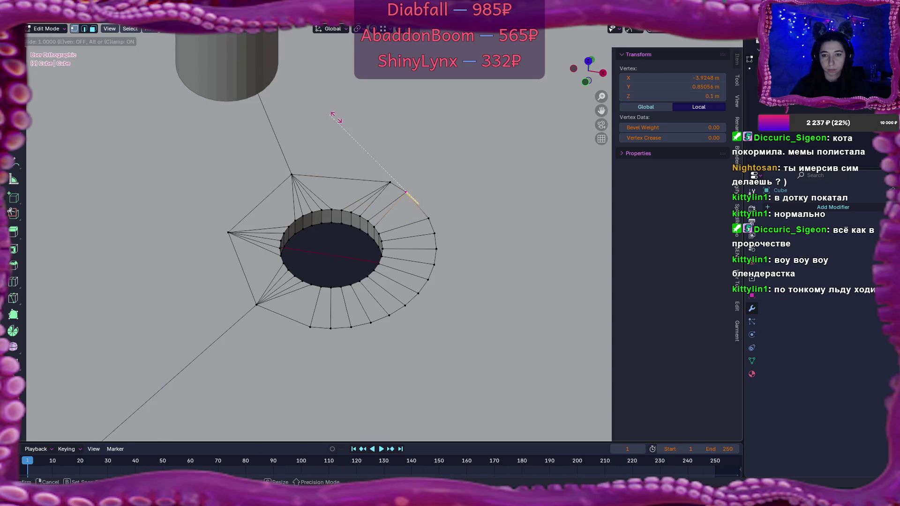
pyautogui.rightClick(337, 117)
pyautogui.hotkey('shift', 'v')
pyautogui.click(443, 246)
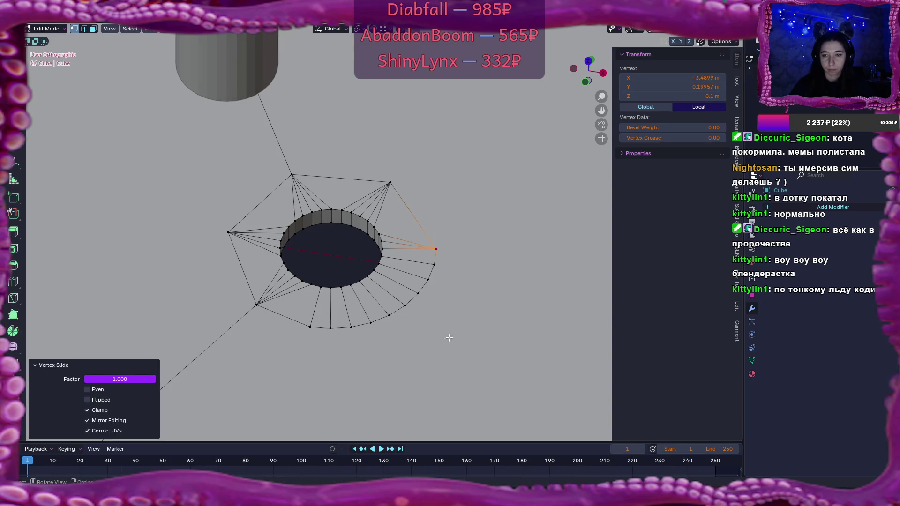
pyautogui.press('g')
pyautogui.press('g')
pyautogui.click(449, 293)
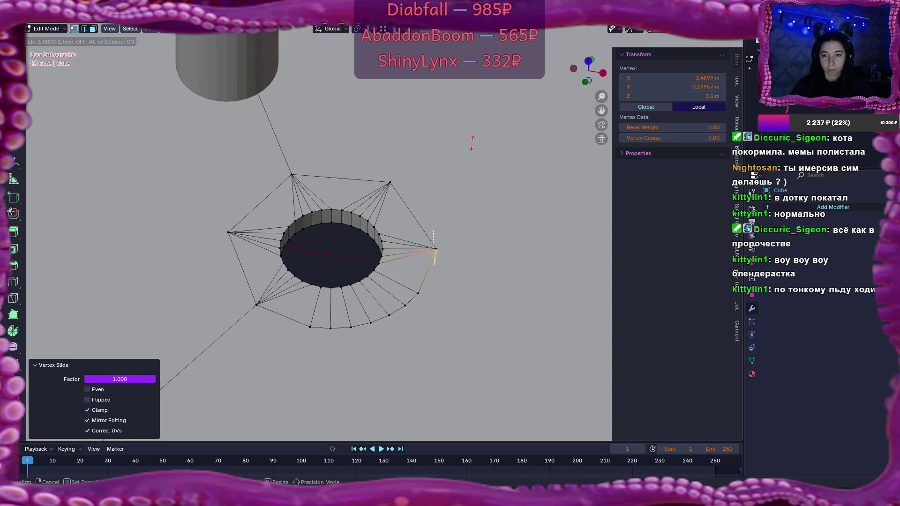
pyautogui.press('g')
pyautogui.press('g')
pyautogui.click(384, 335)
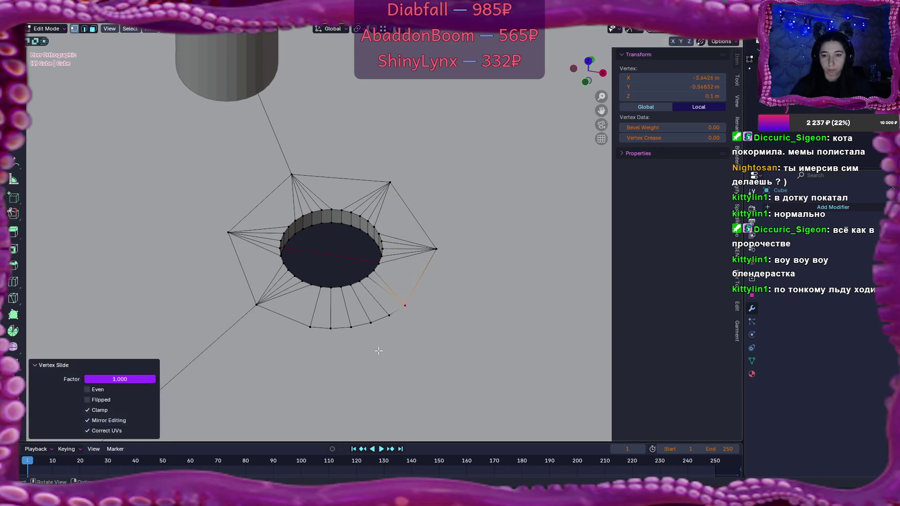
# Step: Slide the bottom outer vertex, then merge it with its neighbour at center
pyautogui.click(332, 328)
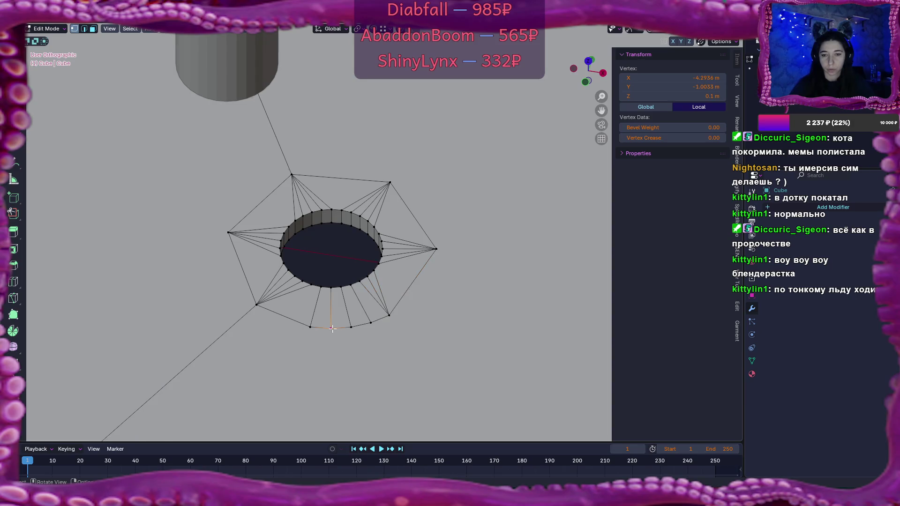
pyautogui.press('g')
pyautogui.press('g')
pyautogui.click(371, 322)
pyautogui.press('g')
pyautogui.press('g')
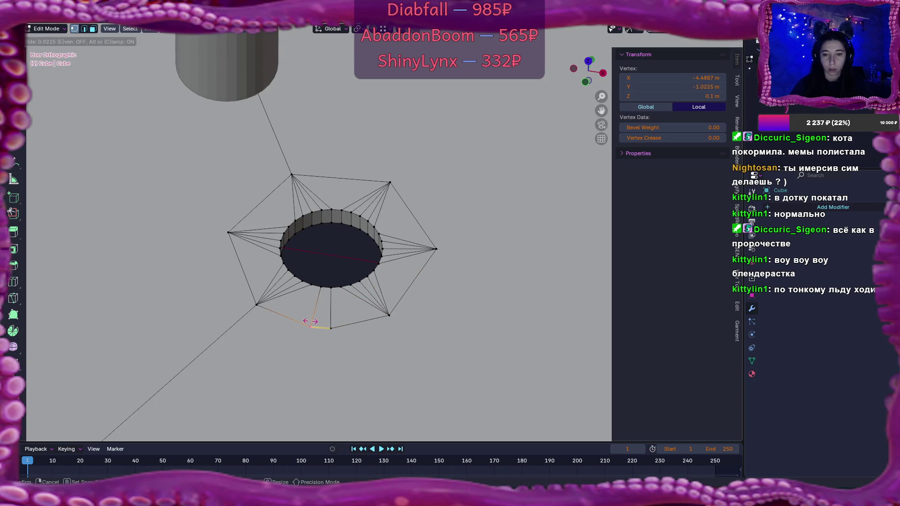
pyautogui.click(310, 322)
pyautogui.keyDown('shift'); pyautogui.click(331, 328); pyautogui.keyUp('shift')
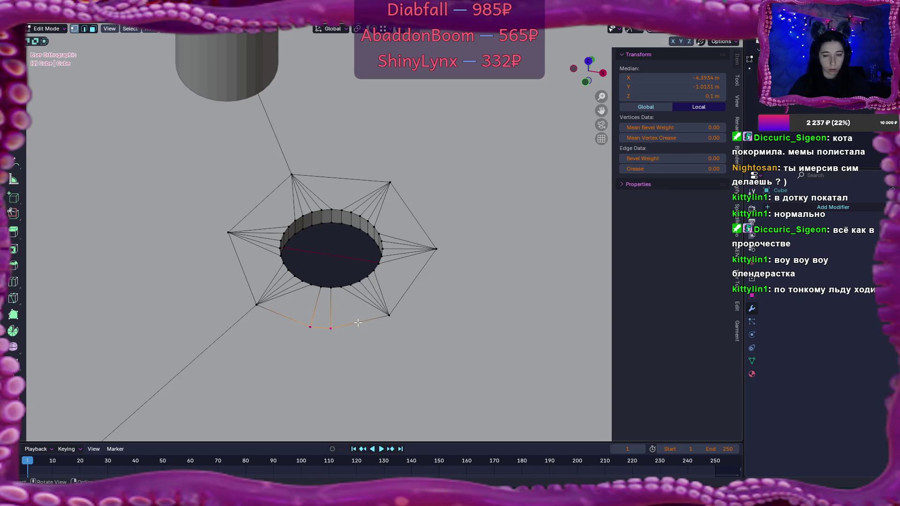
pyautogui.press('m')
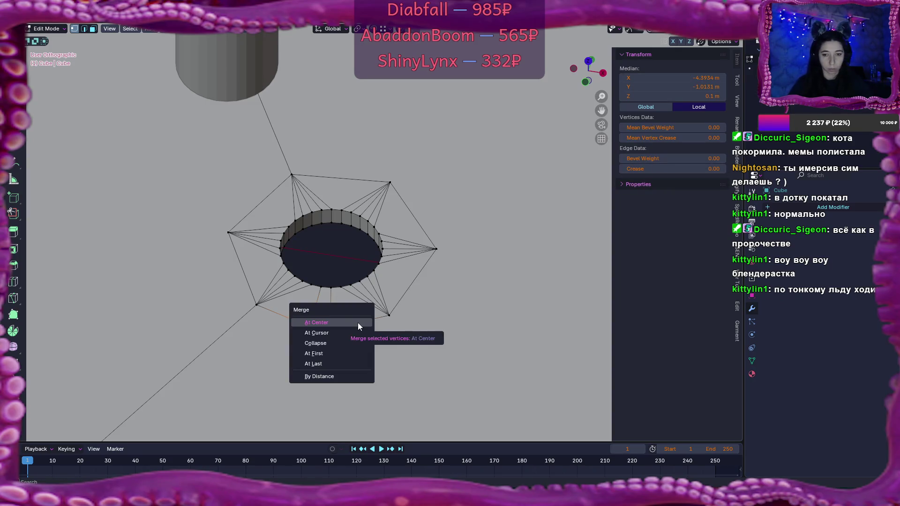
pyautogui.click(358, 324)
pyautogui.scroll(-8, 358, 322)
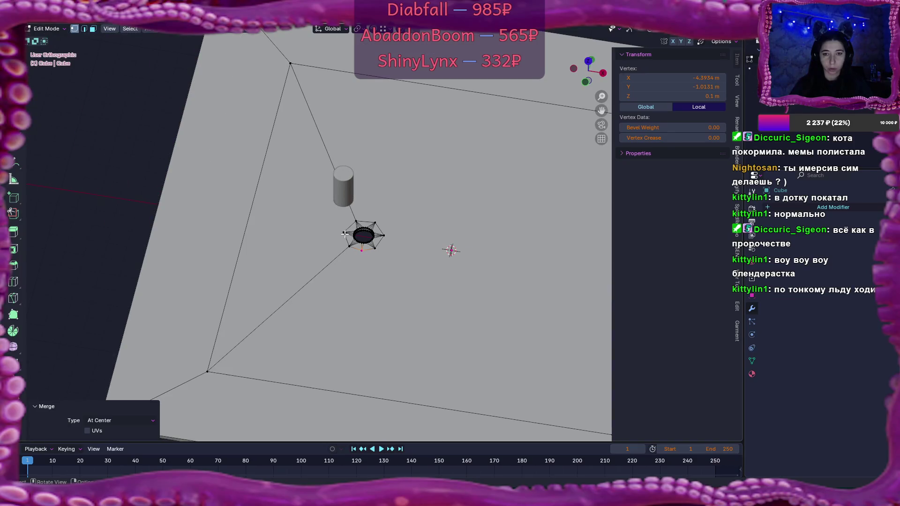
pyautogui.scroll(-2, 356, 260)
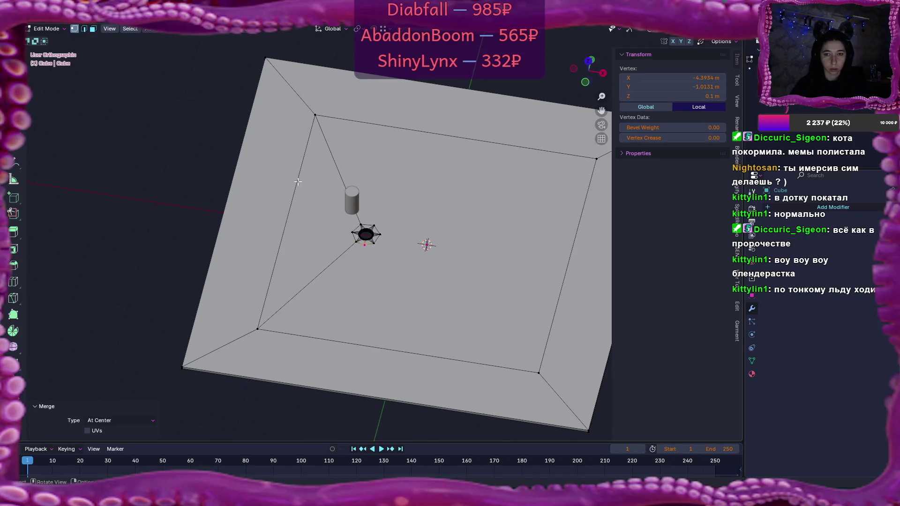
# Step: Scale the four inner corners to 0.666, shift them along X, then scale them to 0.282
pyautogui.click(313, 117)
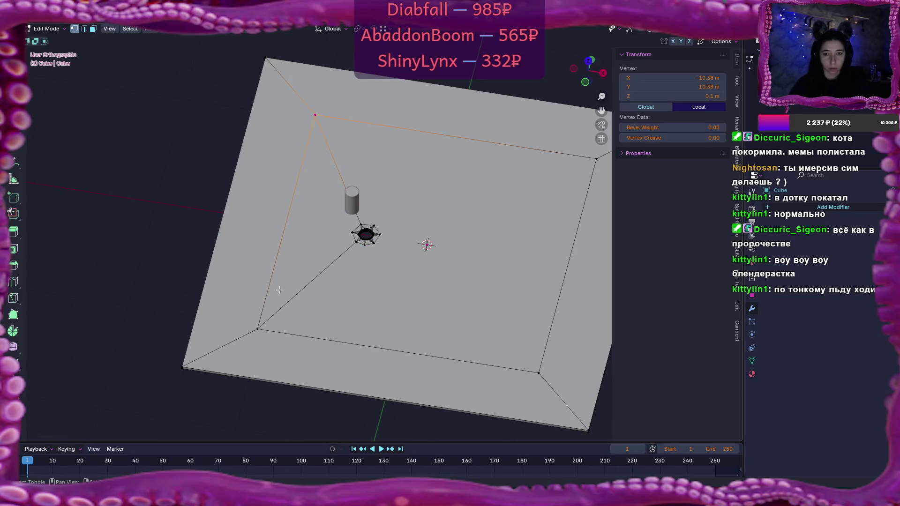
pyautogui.keyDown('shift'); pyautogui.click(262, 330); pyautogui.keyUp('shift')
pyautogui.keyDown('shift'); pyautogui.click(579, 168); pyautogui.keyUp('shift')
pyautogui.keyDown('shift'); pyautogui.click(528, 364); pyautogui.keyUp('shift')
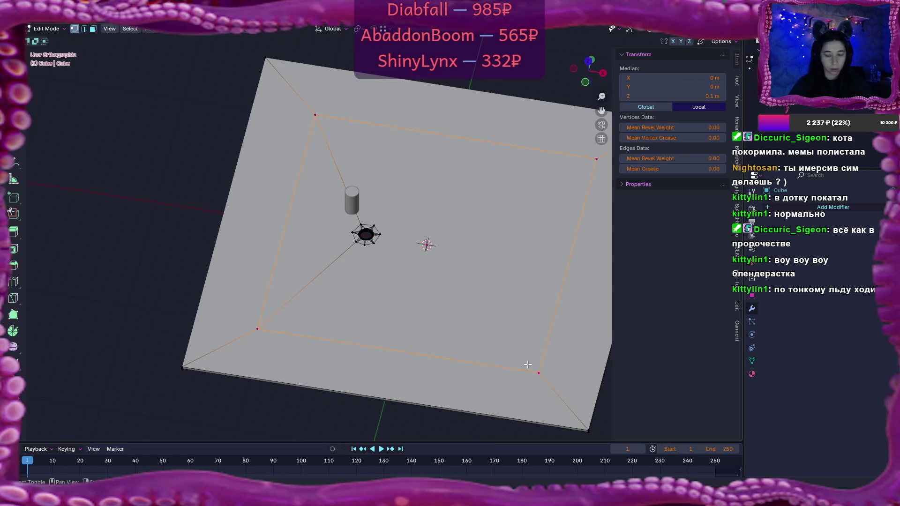
pyautogui.press('s')
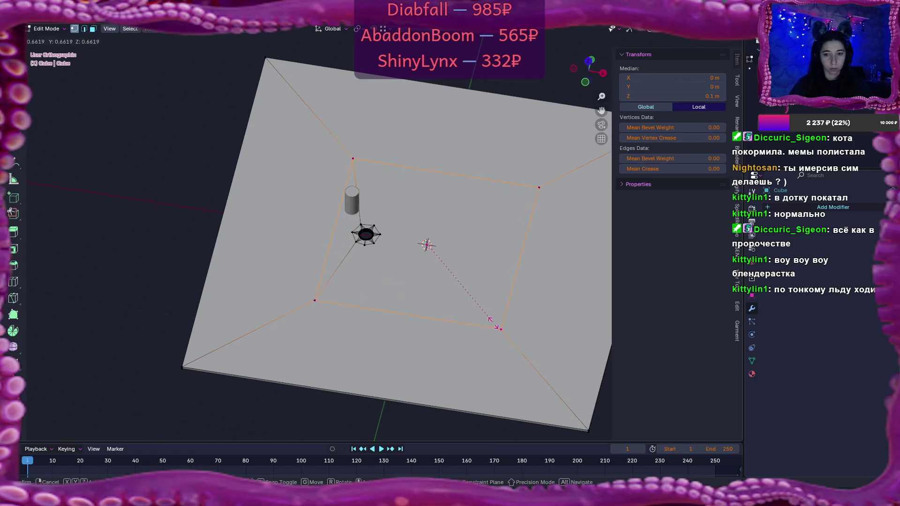
pyautogui.click(481, 300)
pyautogui.press('g')
pyautogui.press('x')
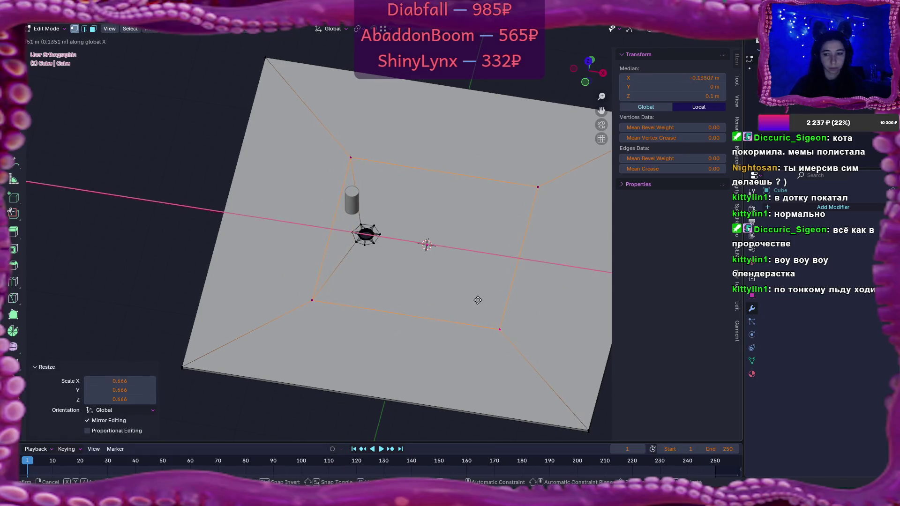
pyautogui.click(421, 287)
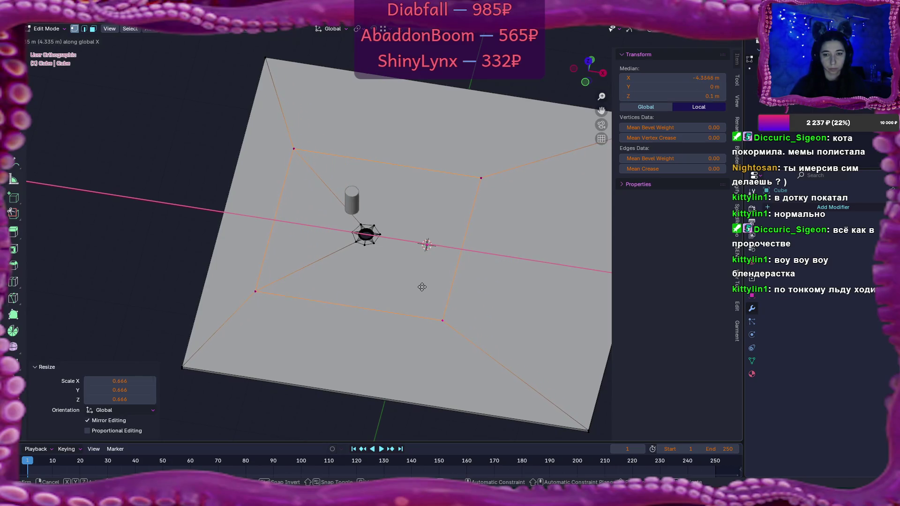
pyautogui.press('s')
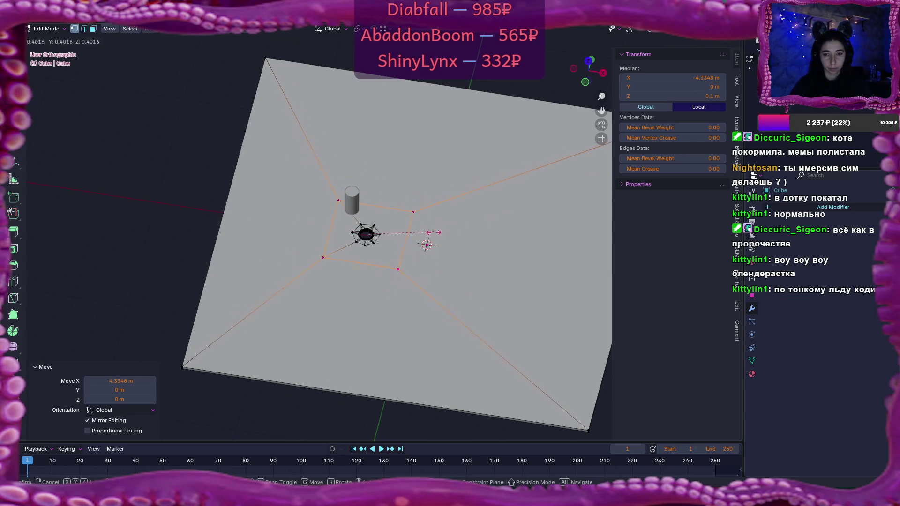
pyautogui.click(415, 236)
# Step: Fill a new face between three vertices beside the hole, then deselect everything
pyautogui.scroll(10, 370, 232)
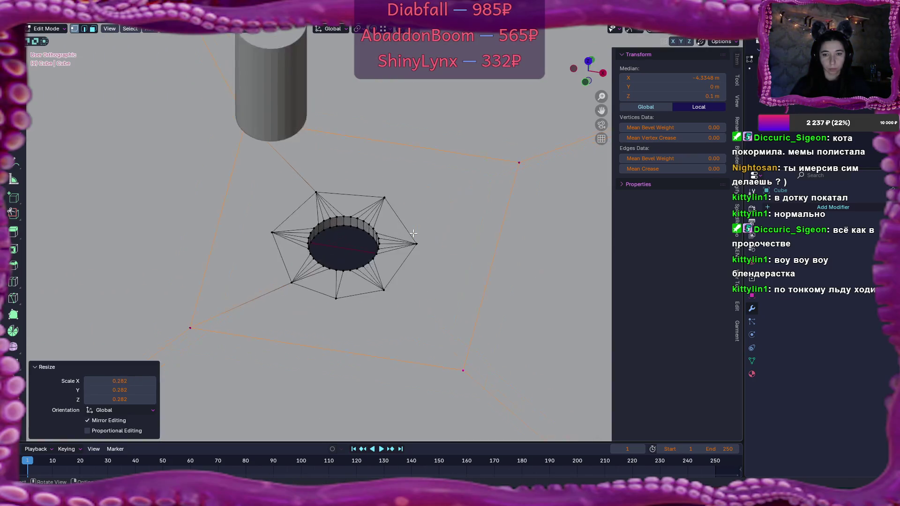
pyautogui.click(257, 223)
pyautogui.keyDown('shift'); pyautogui.click(170, 126); pyautogui.keyUp('shift')
pyautogui.keyDown('shift'); pyautogui.click(206, 329); pyautogui.keyUp('shift')
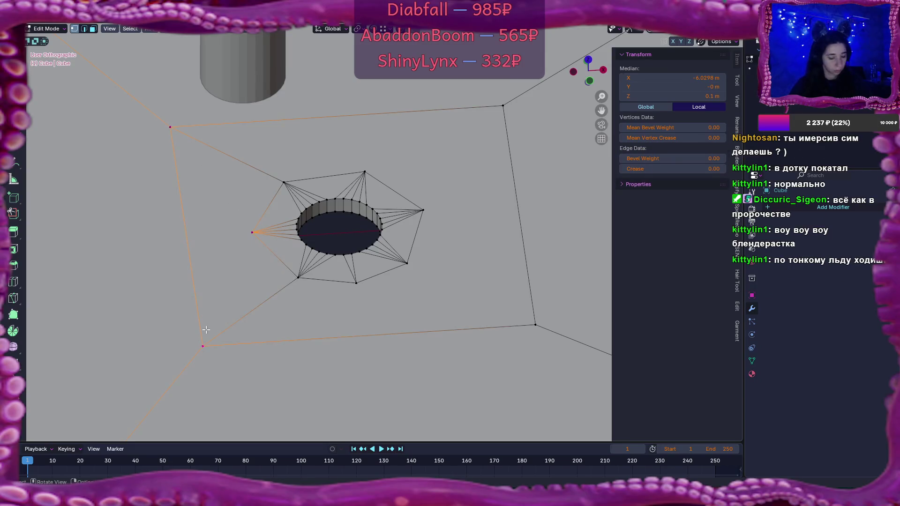
pyautogui.press('f')
pyautogui.hotkey('alt', 'a')
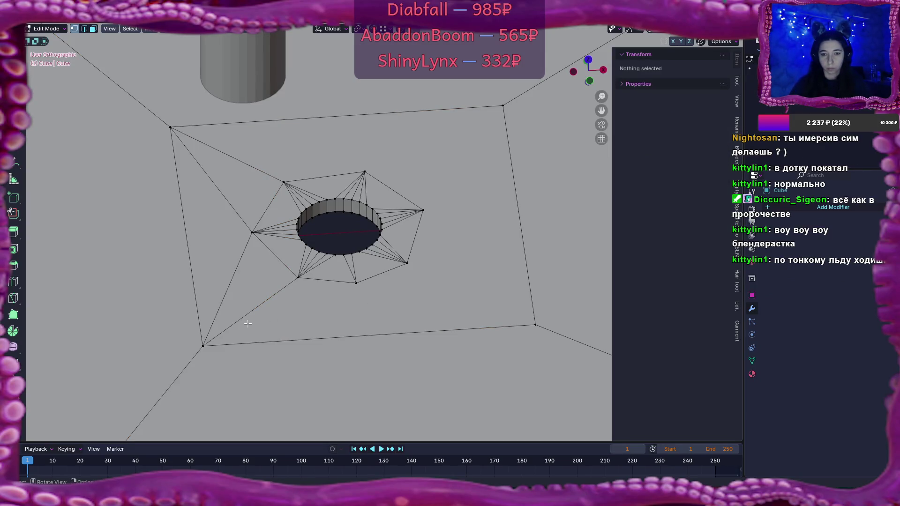
# Step: Select corner and ring vertices to link the hole's ring to the inner corners
pyautogui.click(207, 345)
pyautogui.keyDown('shift'); pyautogui.click(356, 283); pyautogui.keyUp('shift')
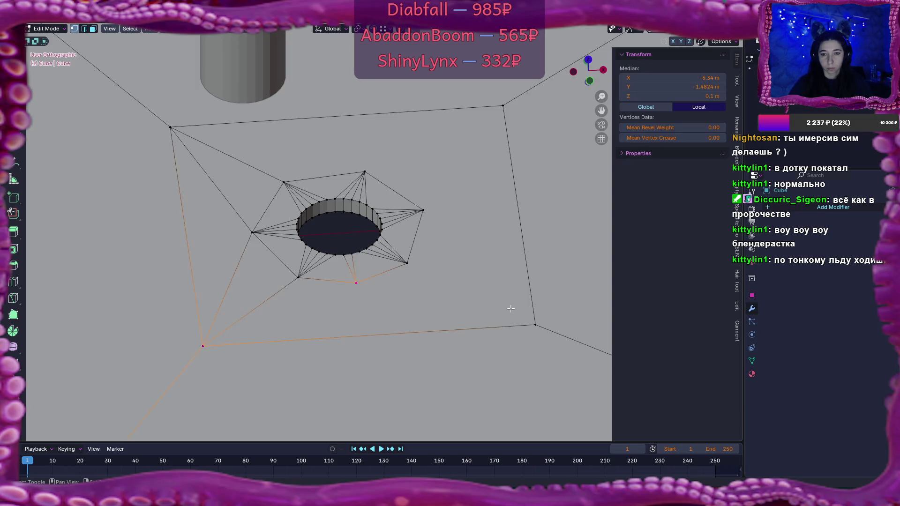
pyautogui.keyDown('shift'); pyautogui.click(536, 325); pyautogui.keyUp('shift')
pyautogui.keyDown('shift'); pyautogui.click(415, 270); pyautogui.keyUp('shift')
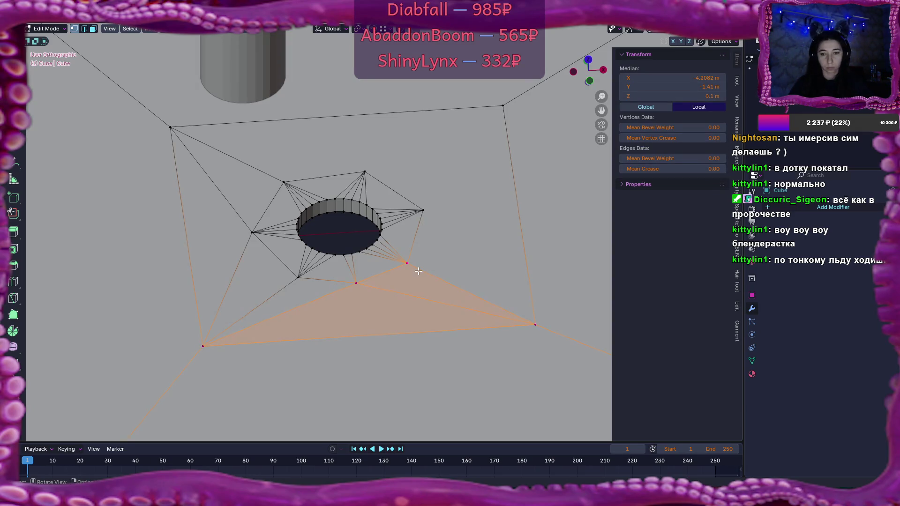
pyautogui.click(424, 211)
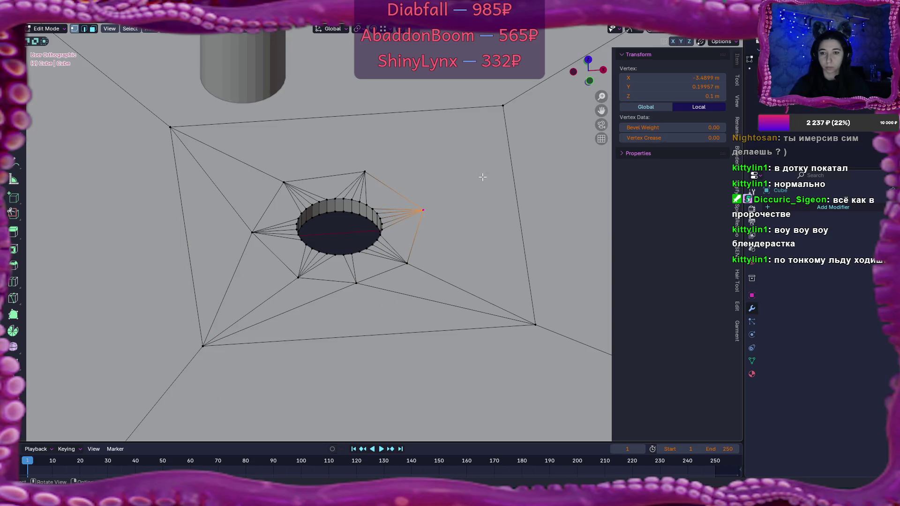
pyautogui.click(535, 318)
pyautogui.keyDown('shift'); pyautogui.click(429, 215); pyautogui.keyUp('shift')
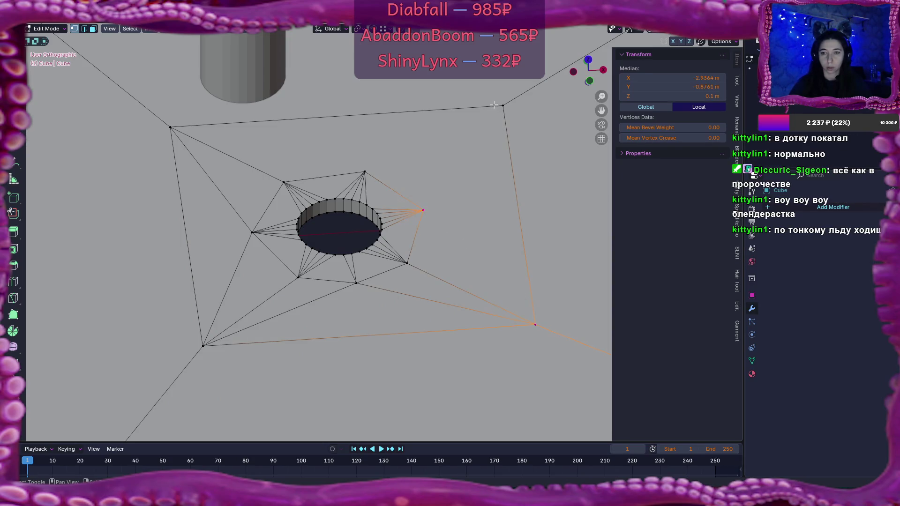
pyautogui.keyDown('shift'); pyautogui.click(495, 107); pyautogui.keyUp('shift')
pyautogui.keyDown('shift'); pyautogui.click(379, 160); pyautogui.keyUp('shift')
pyautogui.keyDown('shift'); pyautogui.click(178, 126); pyautogui.keyUp('shift')
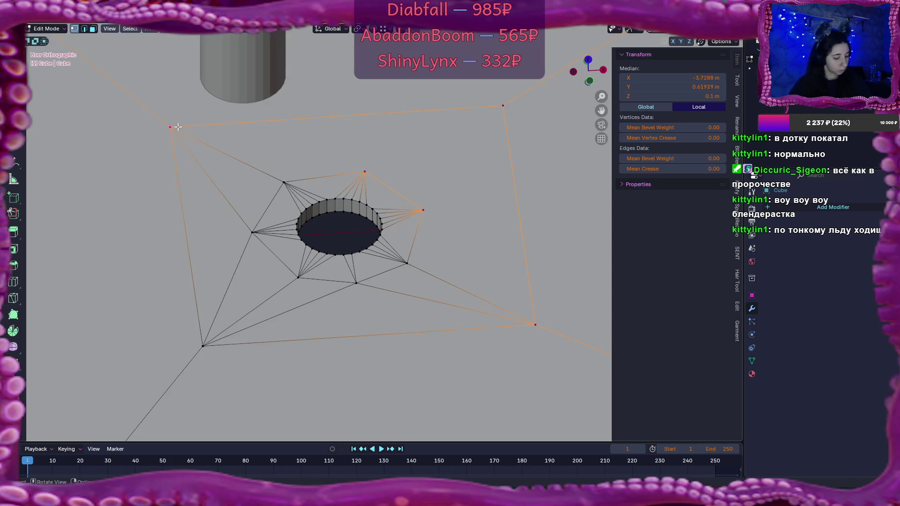
pyautogui.click(374, 149)
# Step: Alt+click the hole's rim to select its edge loop, then view the whole slab
pyautogui.scroll(-5, 477, 155)
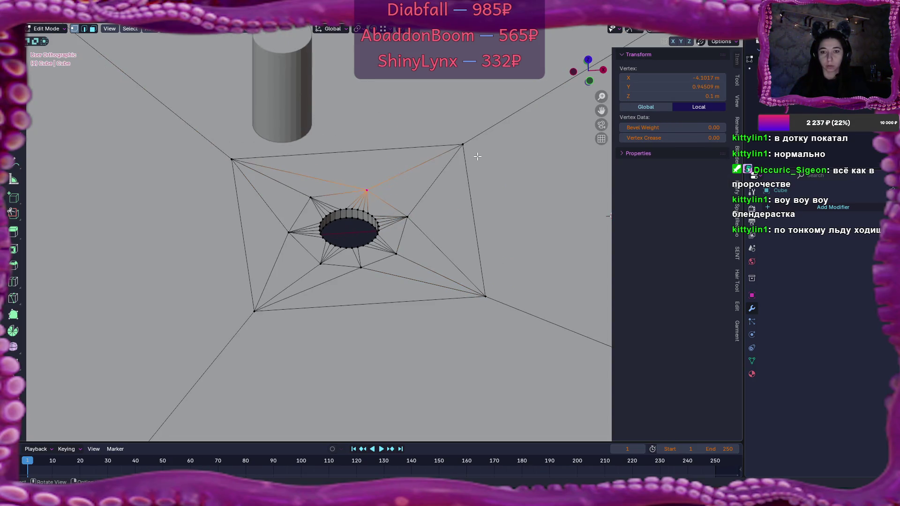
pyautogui.moveTo(476, 155)
pyautogui.mouseDown()
pyautogui.moveTo(406, 227)
pyautogui.moveTo(428, 263)
pyautogui.moveTo(429, 216)
pyautogui.moveTo(422, 229)
pyautogui.moveTo(418, 218)
pyautogui.mouseUp()
pyautogui.scroll(-4, 428, 220)
pyautogui.scroll(5, 415, 216)
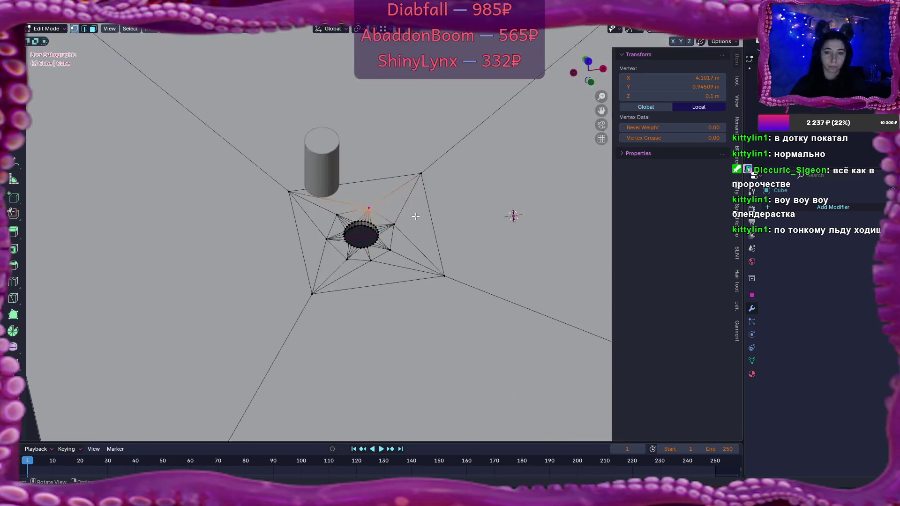
pyautogui.scroll(4, 416, 216)
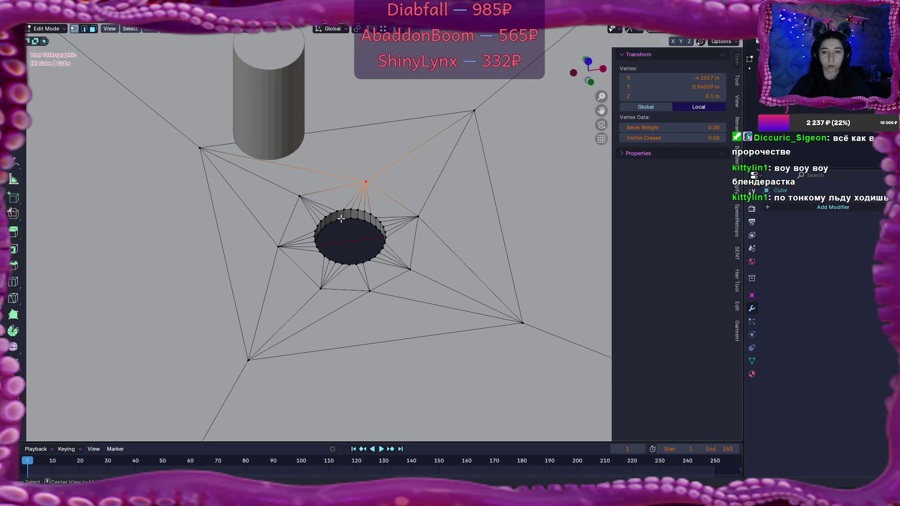
pyautogui.keyDown('alt'); pyautogui.click(343, 230); pyautogui.keyUp('alt')
pyautogui.scroll(-3, 351, 245)
pyautogui.moveTo(352, 247); pyautogui.dragTo(450, 259)
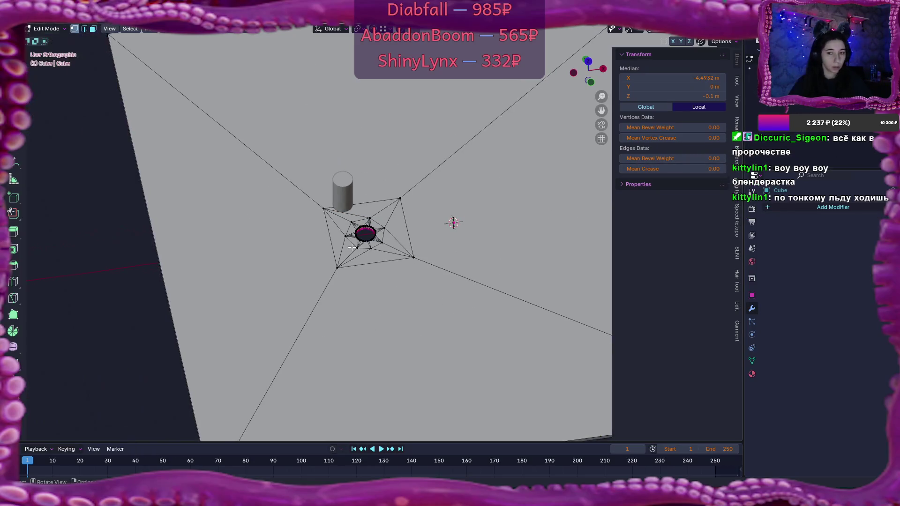
# Step: Snap the 3D cursor to the hole's centre and set the slab's origin there in Object Mode
pyautogui.hotkey('shift', 's')
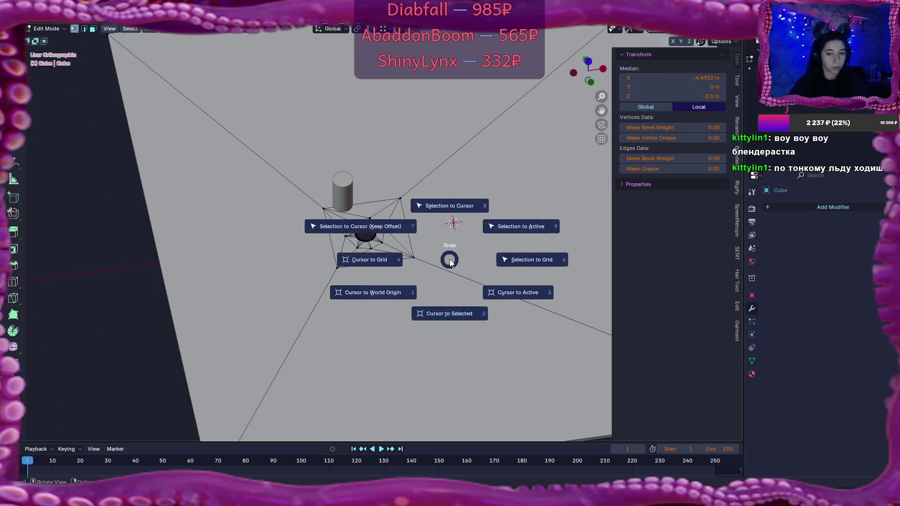
pyautogui.click(452, 309)
pyautogui.press('Tab')
pyautogui.rightClick(445, 263)
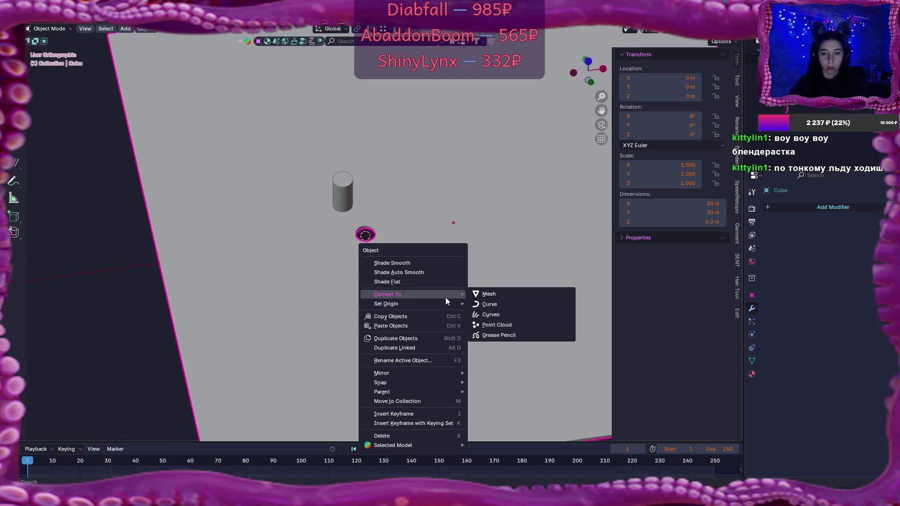
pyautogui.moveTo(456, 306)
pyautogui.click(508, 329)
pyautogui.press('KP_8')
pyautogui.press('KP_8')
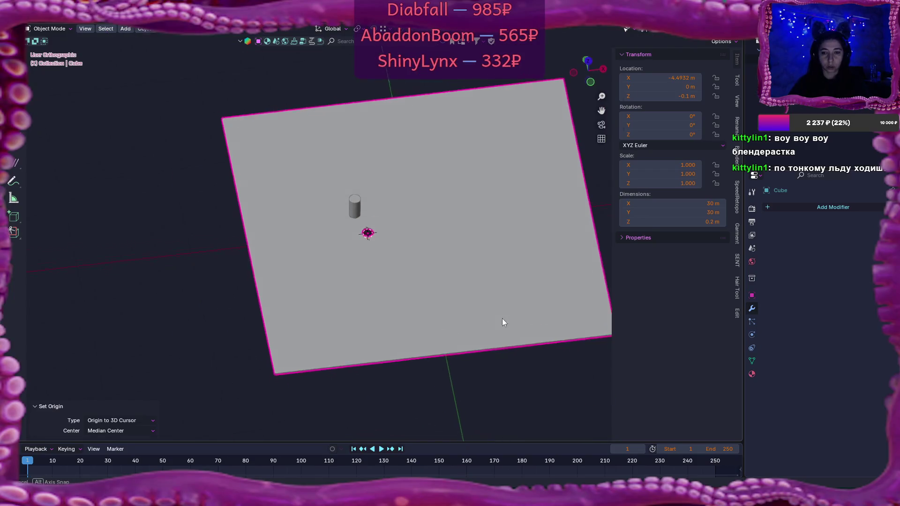
# Step: Add a Mirror modifier on Z only with Clipping, then select the whole mesh in Edit Mode
pyautogui.click(792, 209)
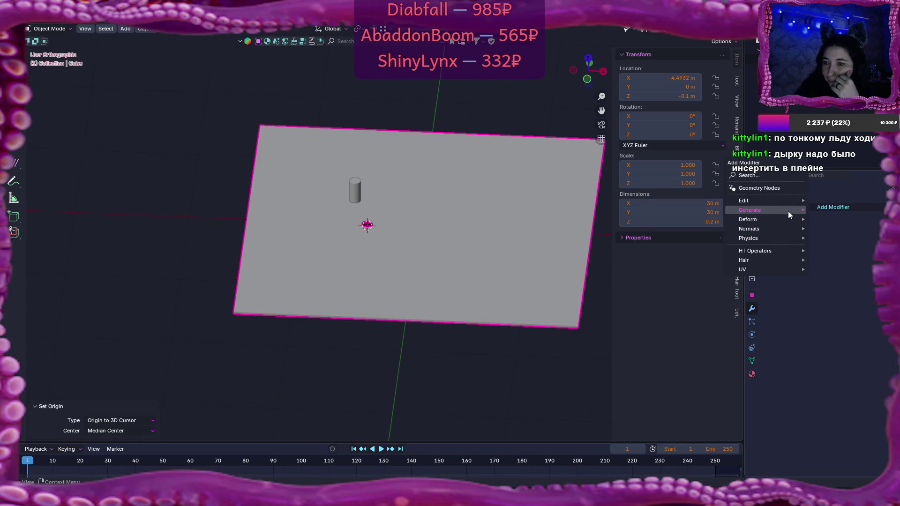
pyautogui.moveTo(788, 211)
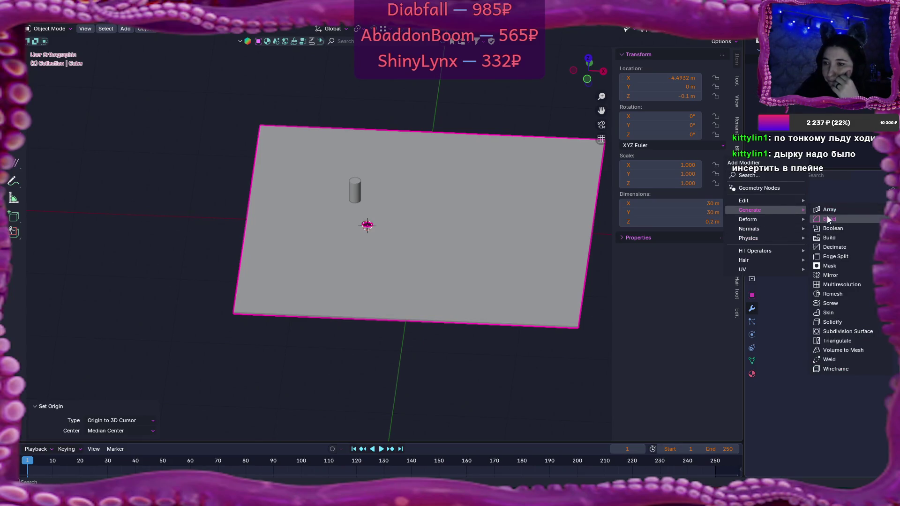
pyautogui.click(845, 273)
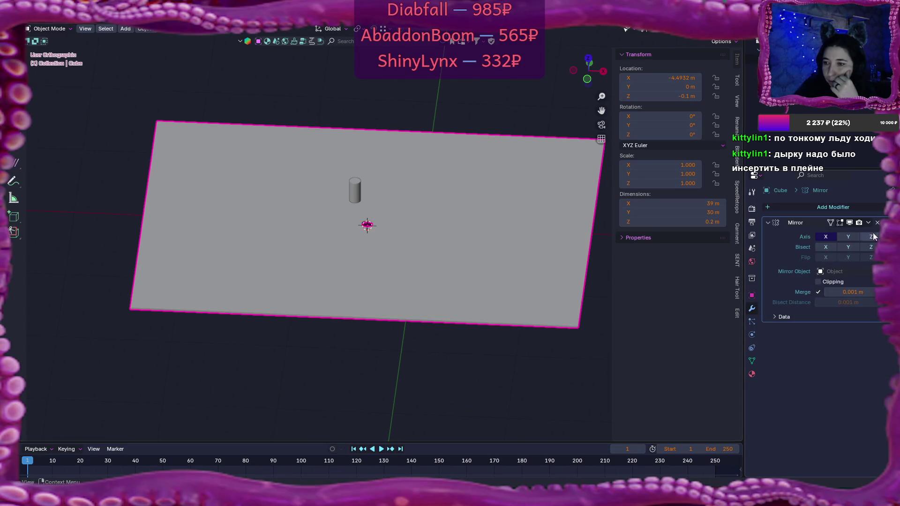
pyautogui.click(863, 237)
pyautogui.click(830, 239)
pyautogui.moveTo(511, 319)
pyautogui.mouseDown()
pyautogui.moveTo(521, 274)
pyautogui.moveTo(505, 293)
pyautogui.mouseUp()
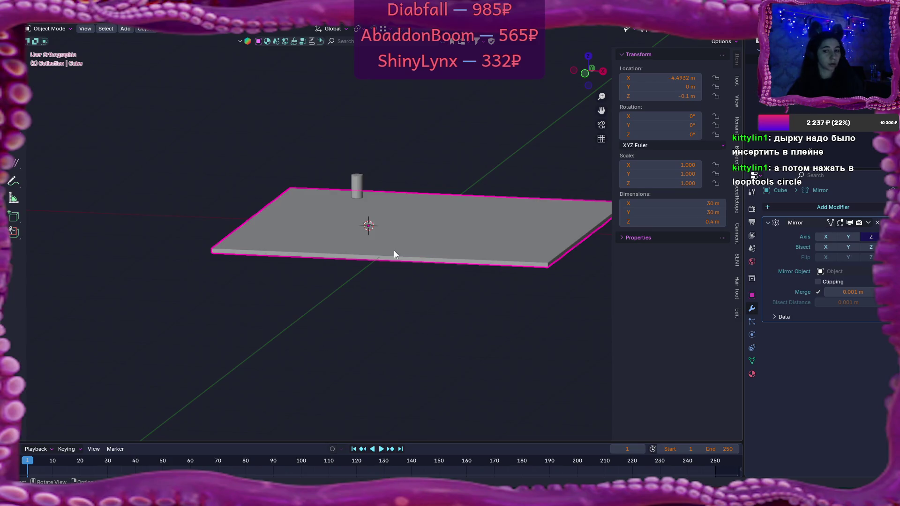
pyautogui.moveTo(387, 233)
pyautogui.mouseDown()
pyautogui.moveTo(407, 266)
pyautogui.moveTo(399, 294)
pyautogui.mouseUp()
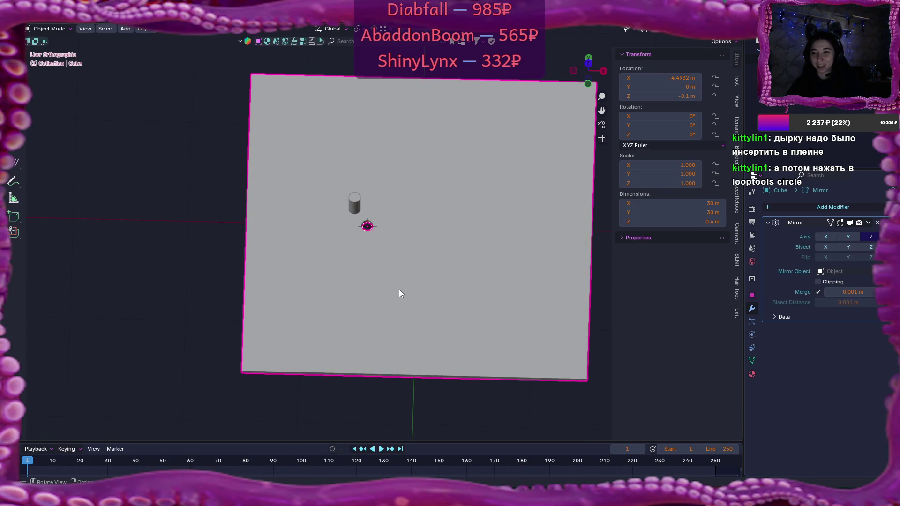
pyautogui.moveTo(398, 290)
pyautogui.mouseDown()
pyautogui.moveTo(464, 214)
pyautogui.moveTo(450, 221)
pyautogui.mouseUp()
pyautogui.click(818, 282)
pyautogui.moveTo(618, 274)
pyautogui.mouseDown()
pyautogui.moveTo(491, 277)
pyautogui.moveTo(482, 256)
pyautogui.moveTo(493, 201)
pyautogui.moveTo(464, 296)
pyautogui.moveTo(472, 307)
pyautogui.moveTo(488, 292)
pyautogui.moveTo(472, 291)
pyautogui.mouseUp()
pyautogui.press('Tab')
pyautogui.press('a')
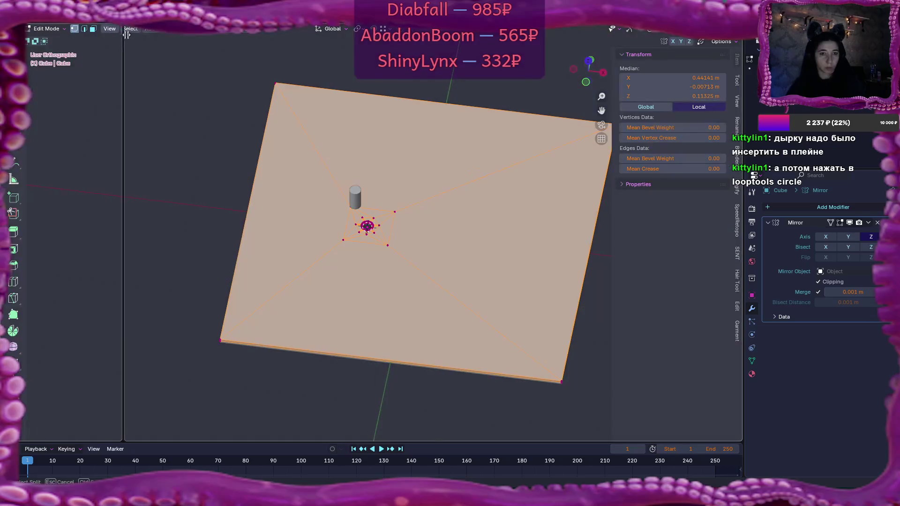
# Step: Split the viewport and make the left area a slightly widened UV Editor
pyautogui.moveTo(21, 25); pyautogui.dragTo(151, 56)
pyautogui.click(23, 28)
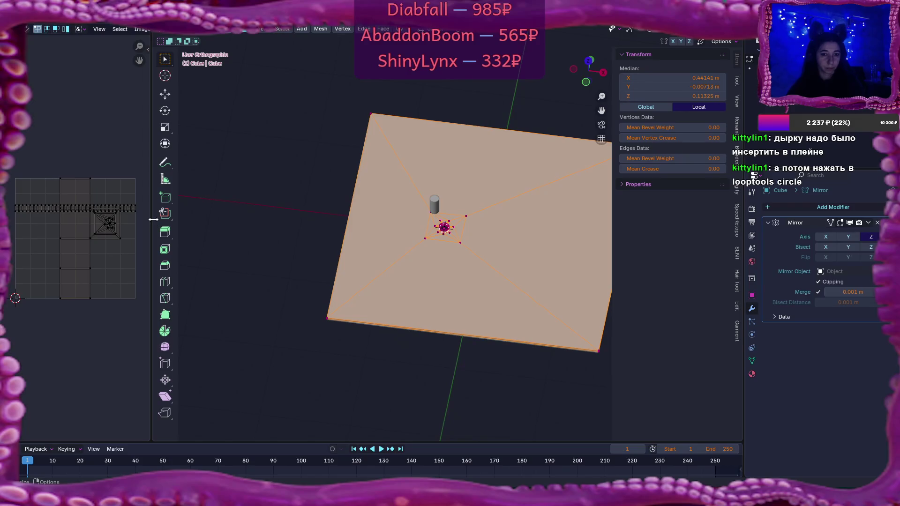
pyautogui.moveTo(153, 219); pyautogui.dragTo(165, 220)
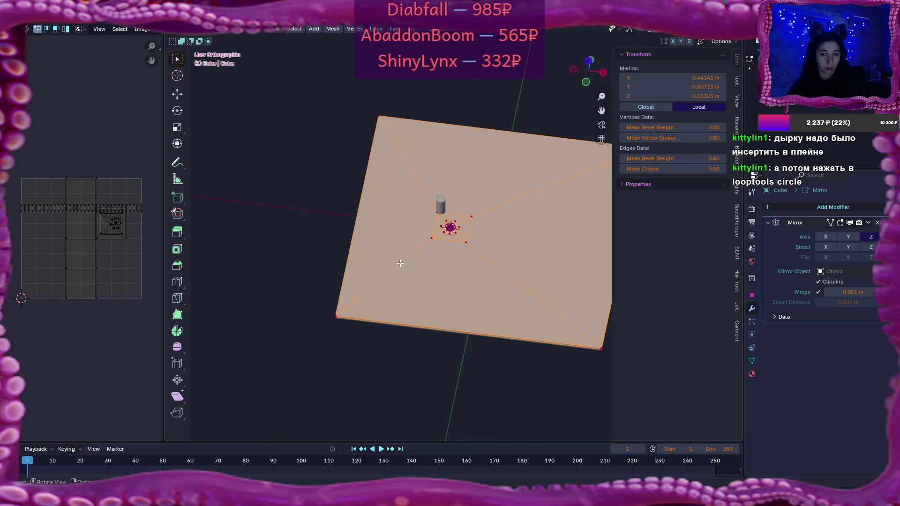
pyautogui.moveTo(427, 341)
pyautogui.mouseDown()
pyautogui.moveTo(446, 297)
pyautogui.moveTo(397, 279)
pyautogui.mouseUp()
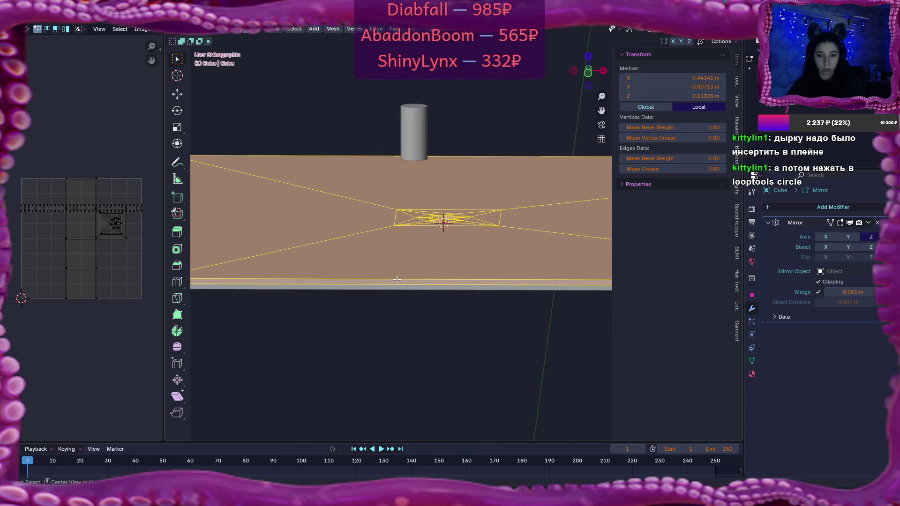
# Step: Select all in top view, unwrap the slab with Conformal, and return to Object Mode
pyautogui.click(397, 282)
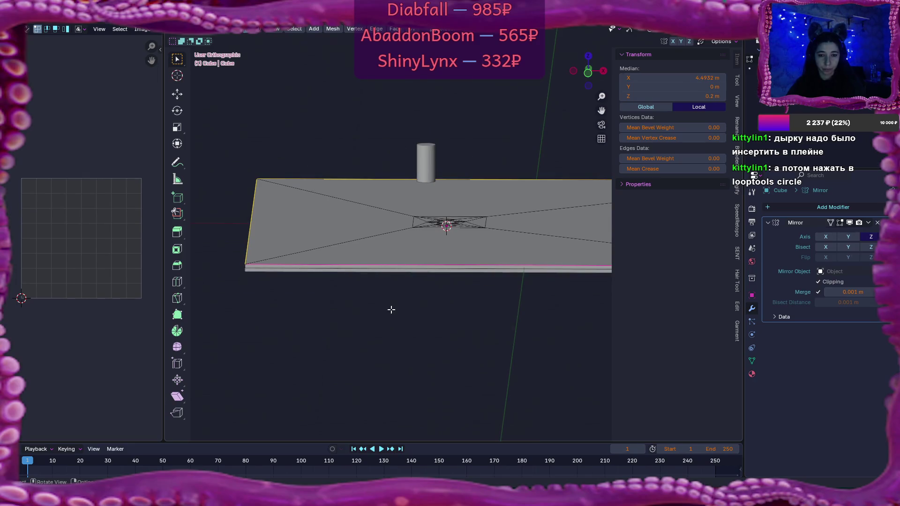
pyautogui.press('a')
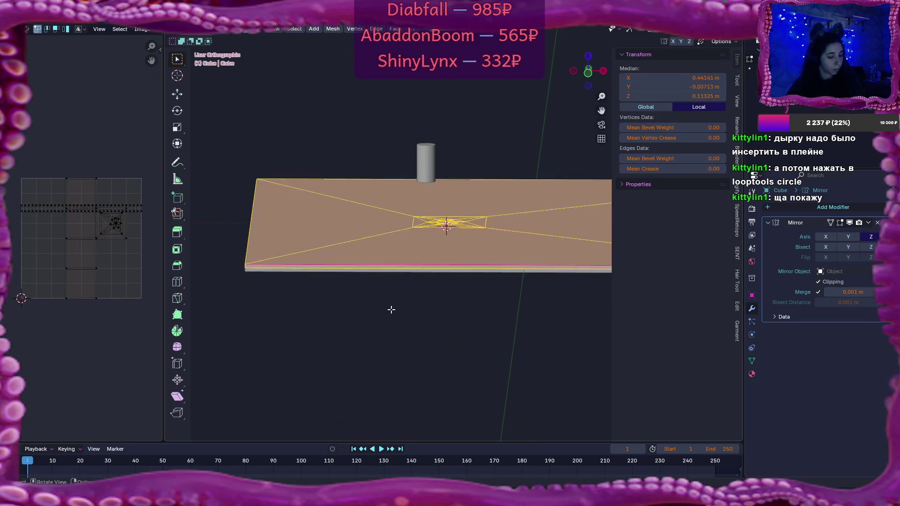
pyautogui.press('KP_7')
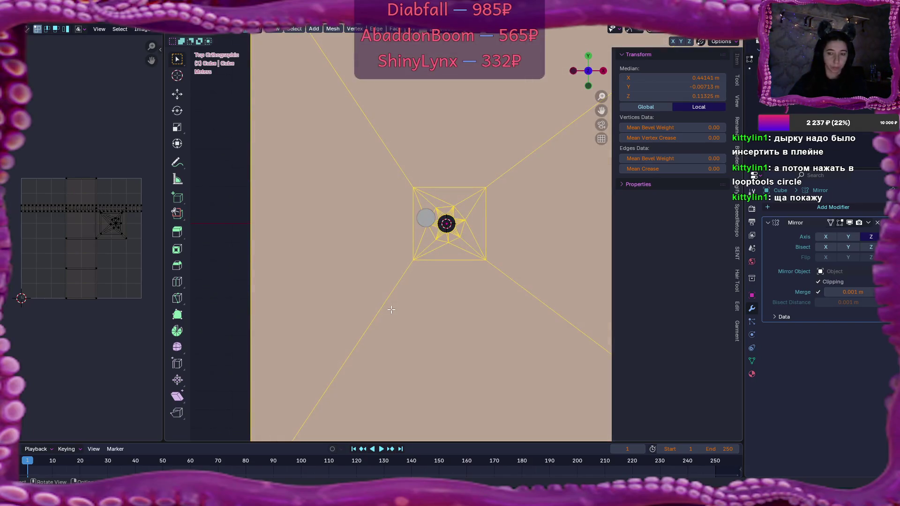
pyautogui.press('u')
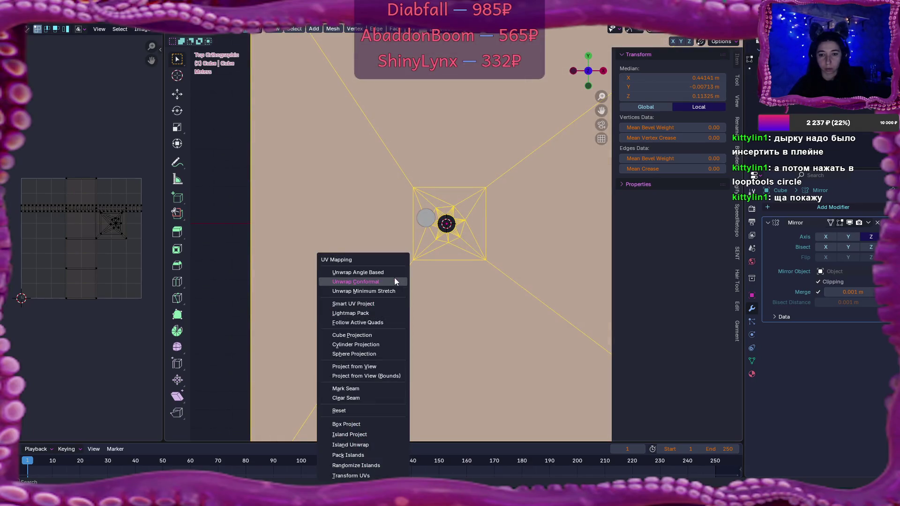
pyautogui.click(395, 278)
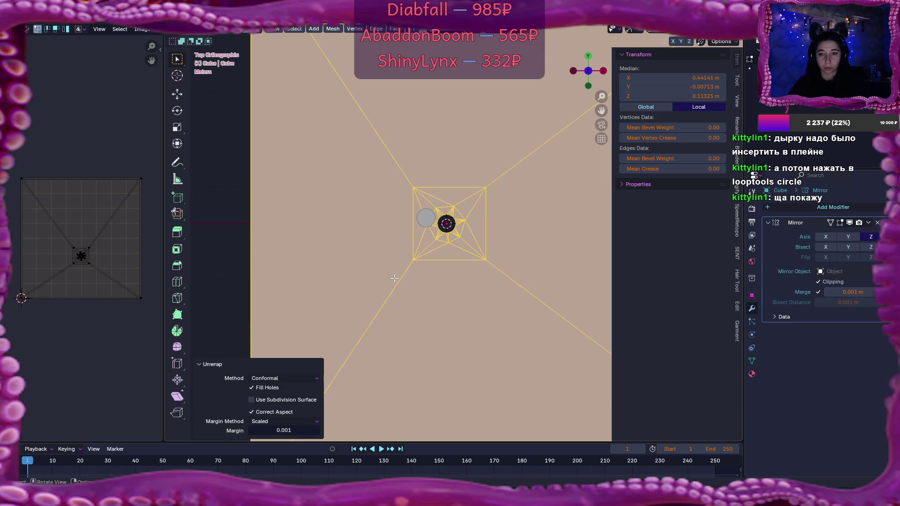
pyautogui.scroll(-3, 401, 297)
pyautogui.press('Tab')
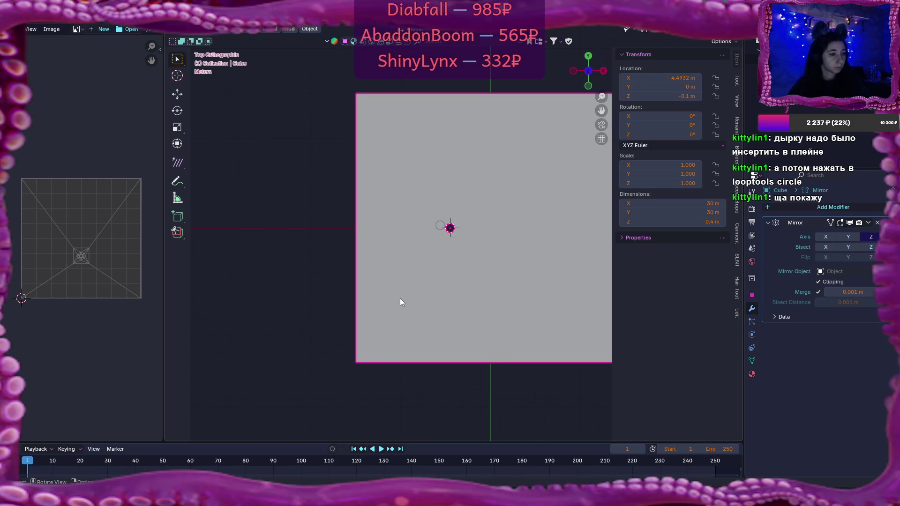
# Step: Hide the sidebar, narrow the UV editor, toggle Edit Mode, then switch to Discord
pyautogui.moveTo(420, 297); pyautogui.dragTo(336, 301)
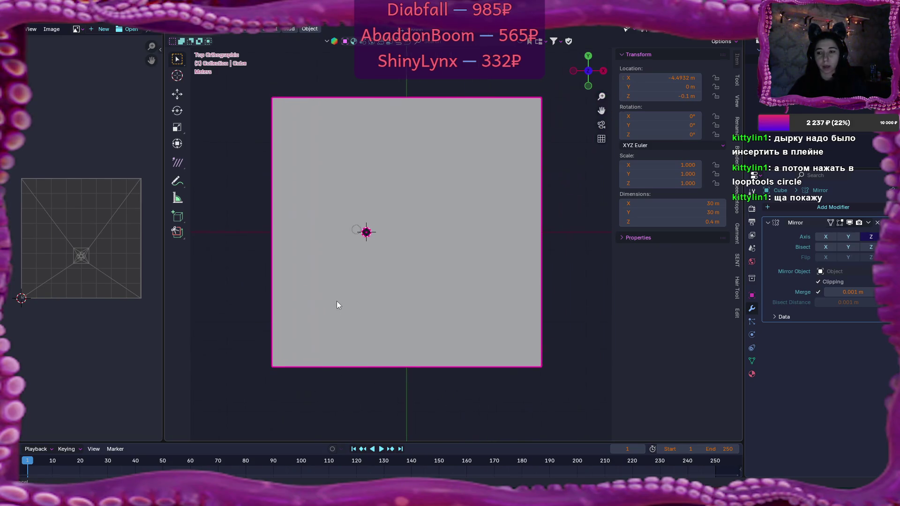
pyautogui.press('n')
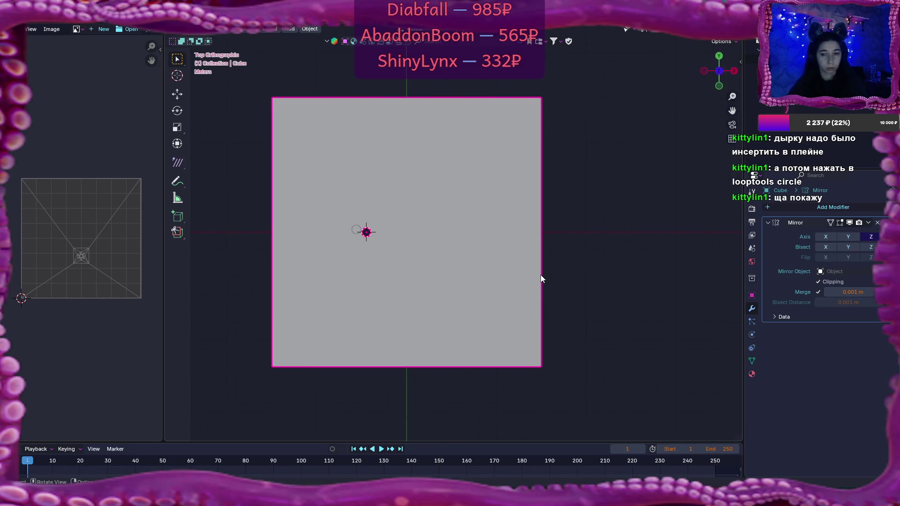
pyautogui.scroll(5, 541, 275)
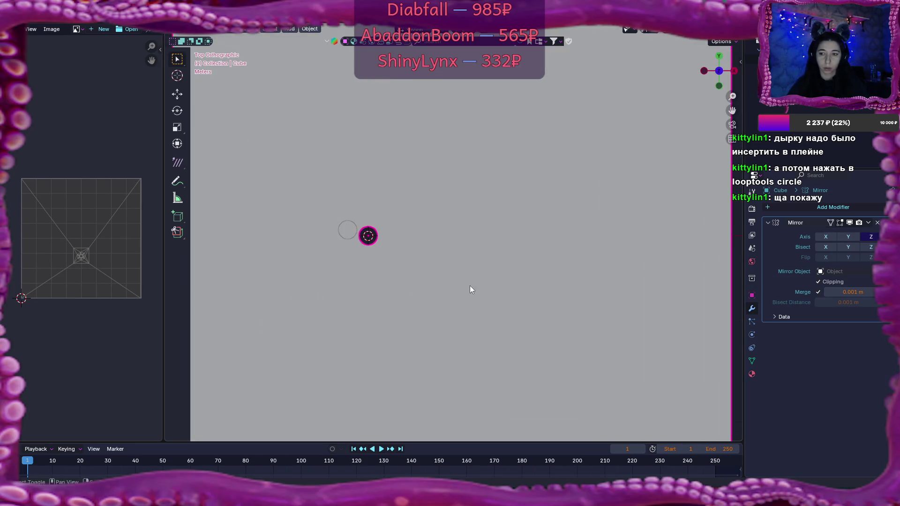
pyautogui.moveTo(163, 262); pyautogui.dragTo(129, 263)
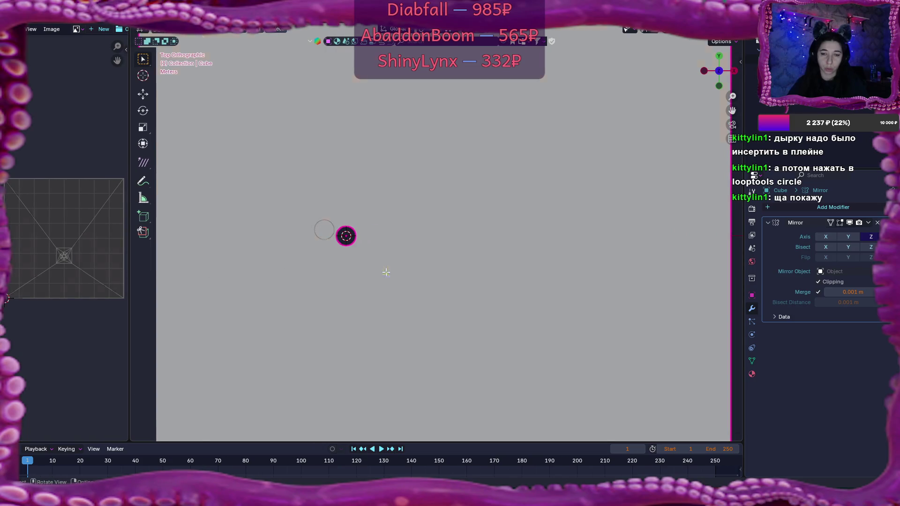
pyautogui.press('Tab')
pyautogui.scroll(-3, 386, 269)
pyautogui.click(468, 277)
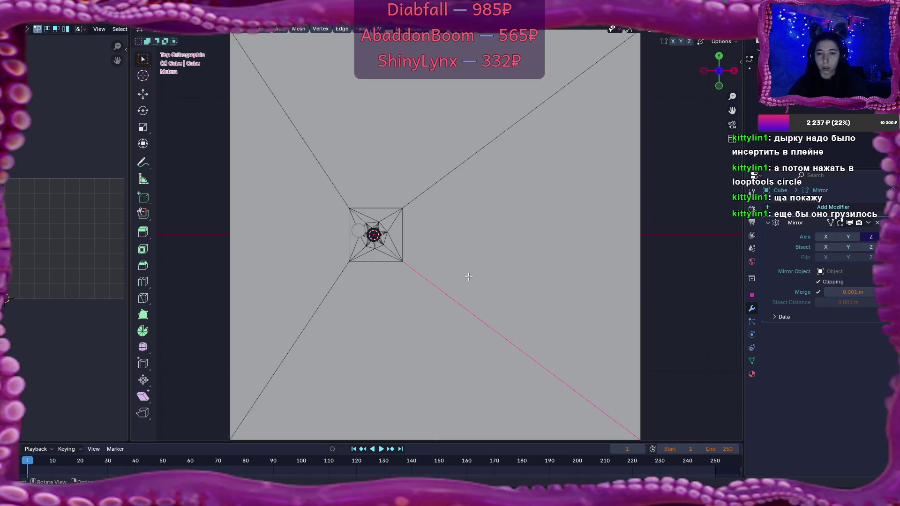
pyautogui.press('Tab')
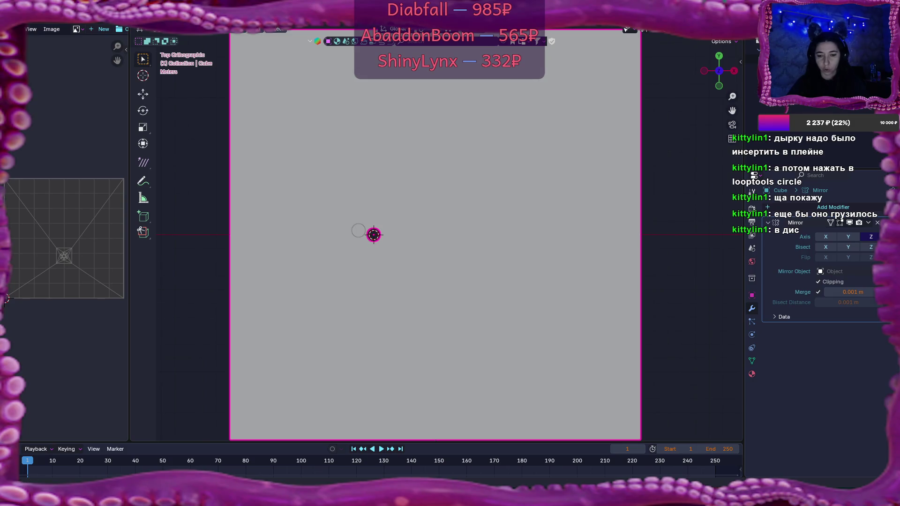
pyautogui.hotkey('alt', 'Tab')
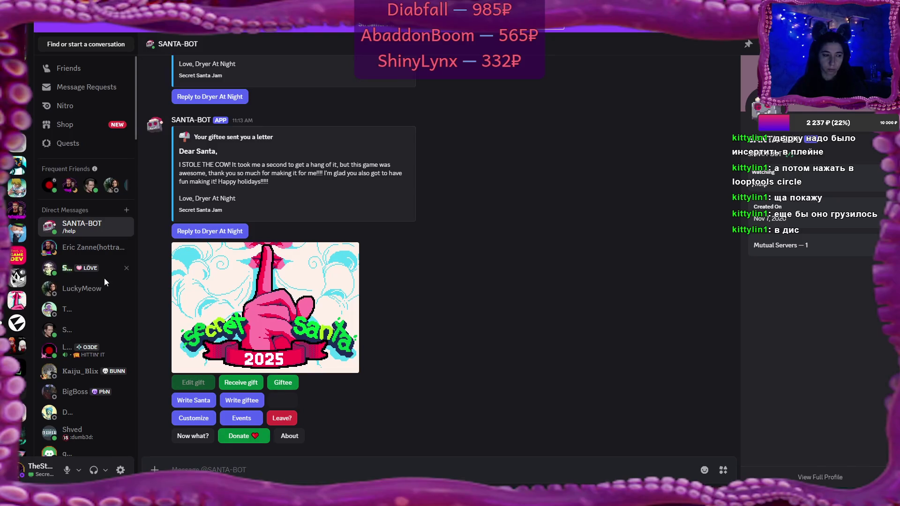
# Step: Switch from Discord back to the Blender window
pyautogui.hotkey('alt', 'Tab')
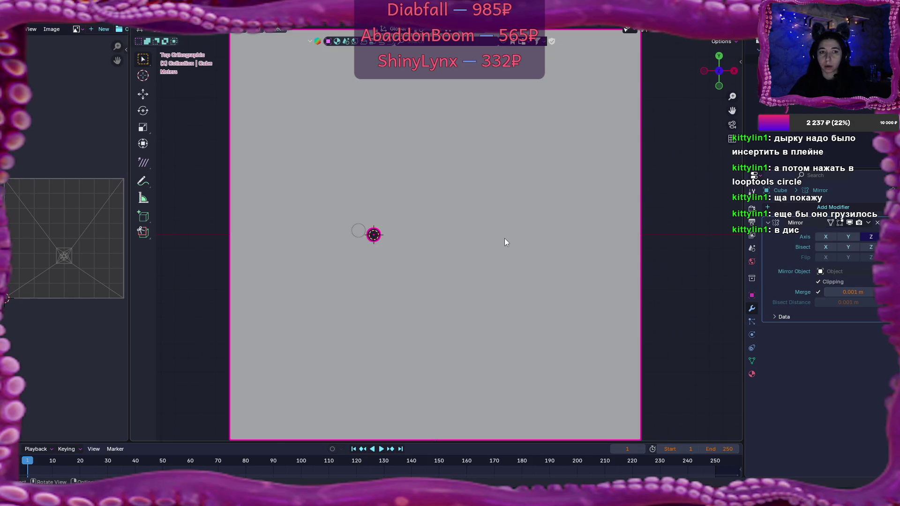
# Step: Start an FBX export and name the file Ice.fbx
pyautogui.scroll(-1, 505, 239)
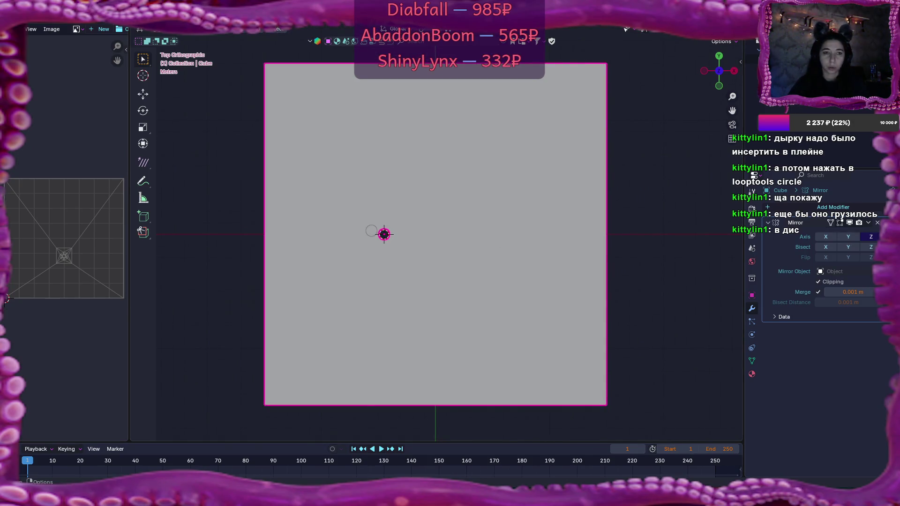
pyautogui.click(28, 21)
pyautogui.moveTo(86, 160)
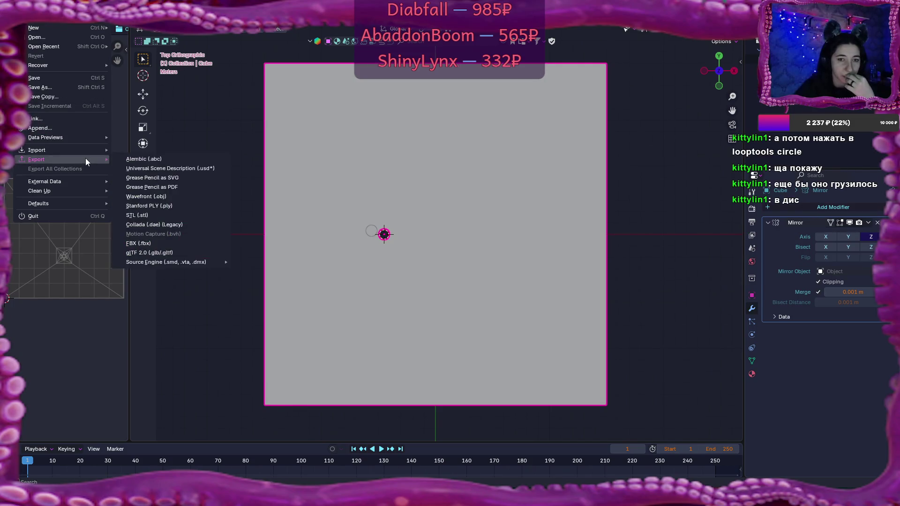
pyautogui.click(161, 245)
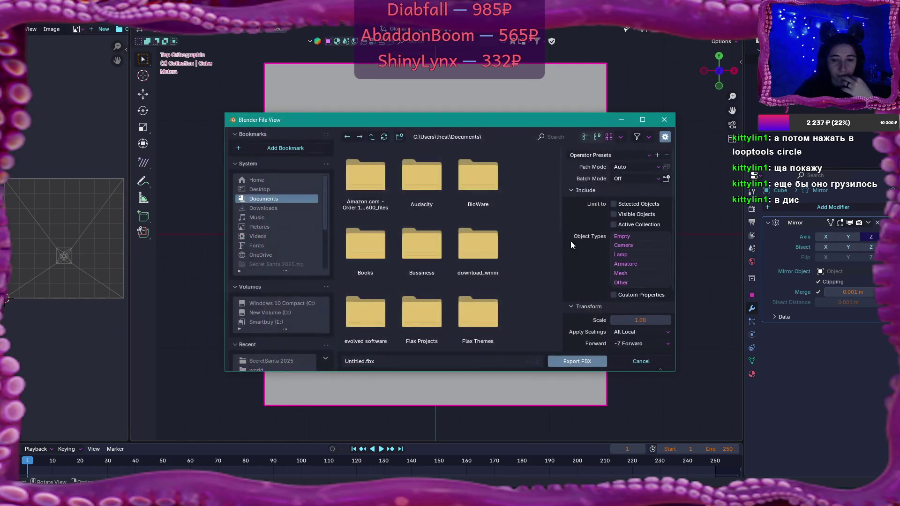
pyautogui.click(349, 359)
pyautogui.press('Left')
pyautogui.press('Left')
pyautogui.press('Left')
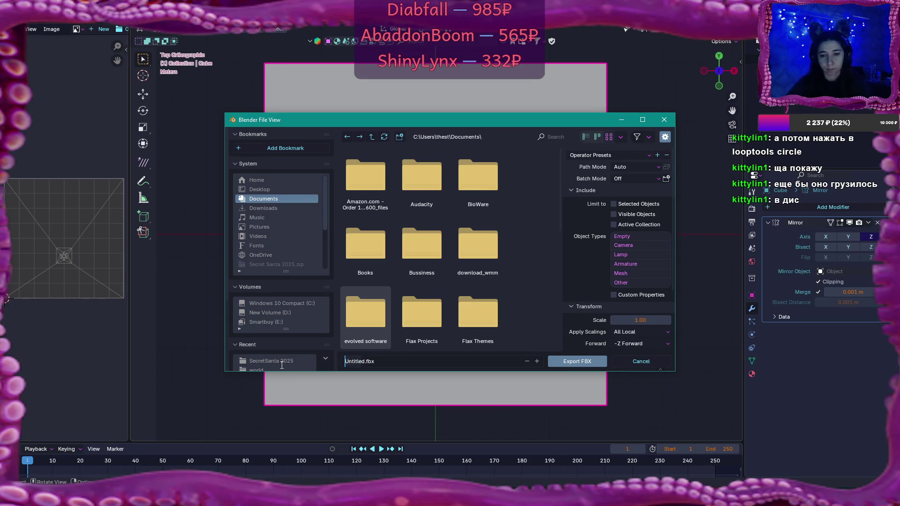
pyautogui.hotkey('ctrl', 'BackSpace')
pyautogui.write('Ice')
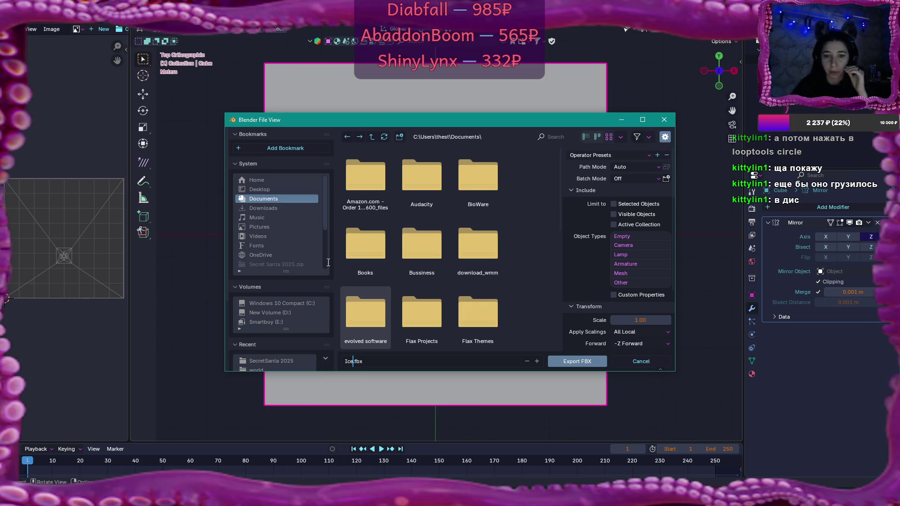
# Step: Export Ice.fbx to D:\3d projects\SecretSanta2025 using the saved operator preset
pyautogui.doubleClick(285, 362)
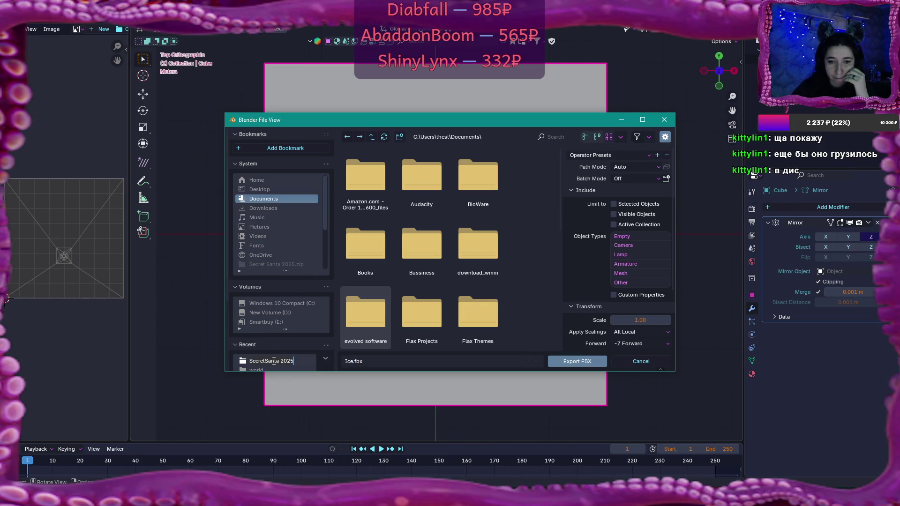
pyautogui.click(243, 361)
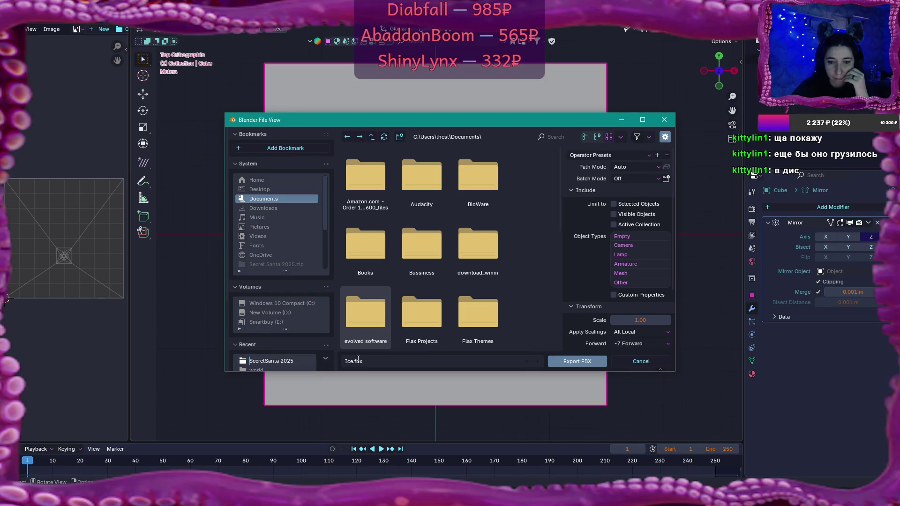
pyautogui.click(247, 360)
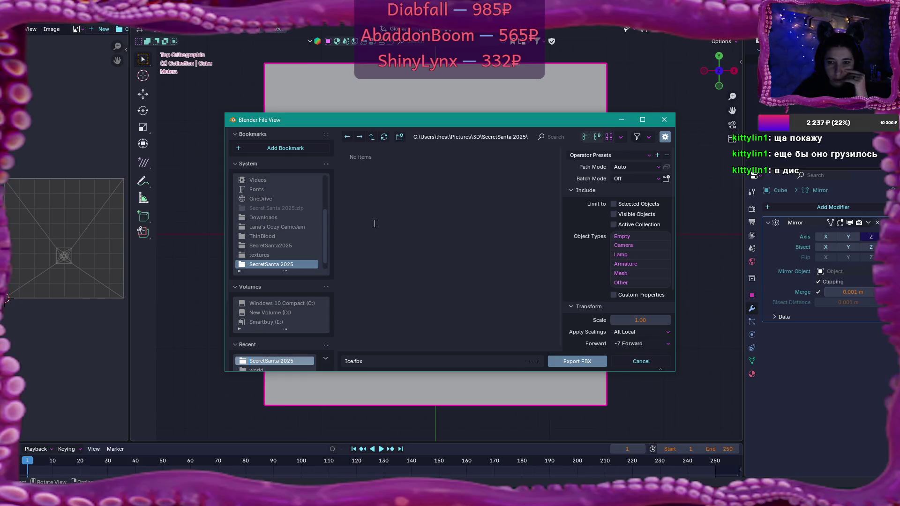
pyautogui.click(265, 246)
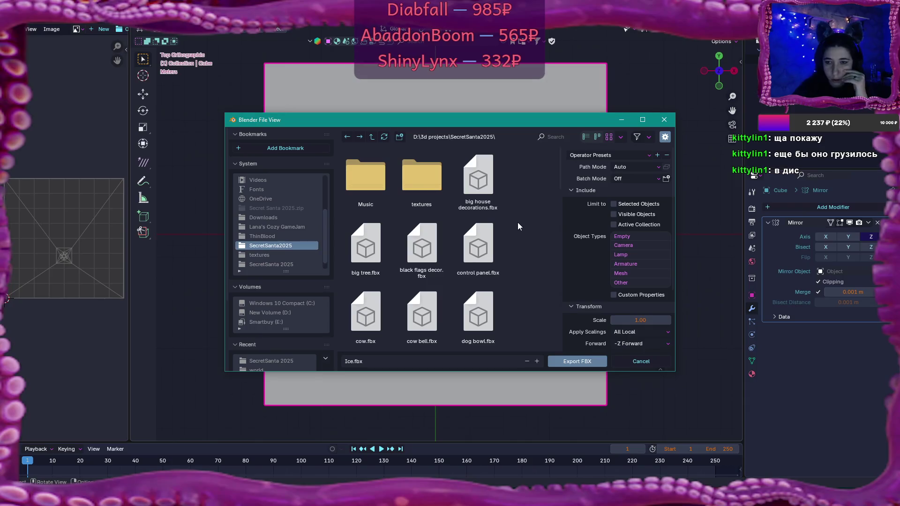
pyautogui.click(620, 152)
pyautogui.click(610, 178)
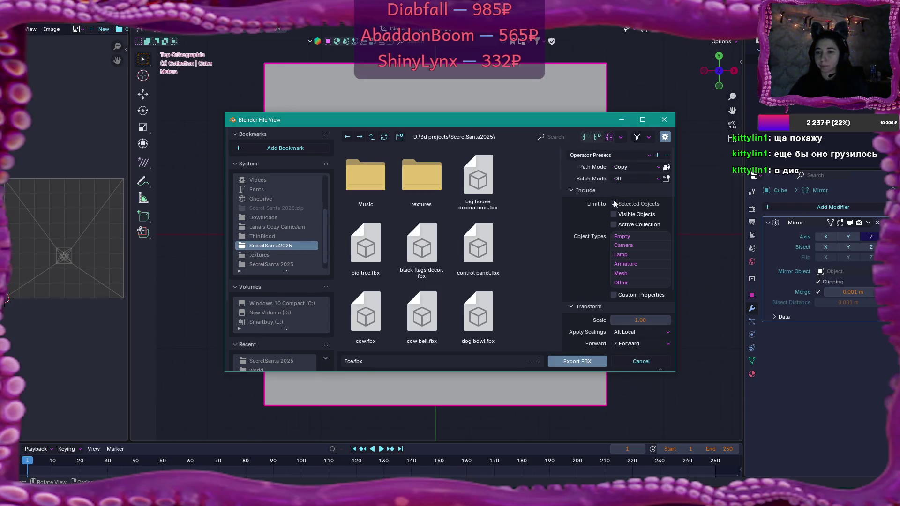
pyautogui.scroll(-5, 616, 203)
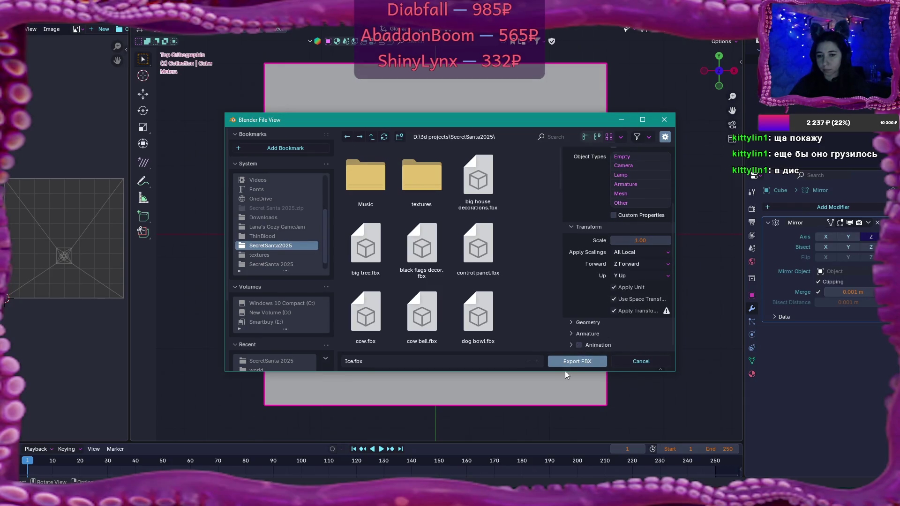
pyautogui.click(573, 362)
pyautogui.moveTo(446, 353)
pyautogui.mouseDown()
pyautogui.moveTo(431, 320)
pyautogui.moveTo(432, 284)
pyautogui.mouseUp()
pyautogui.hotkey('ctrl', 's')
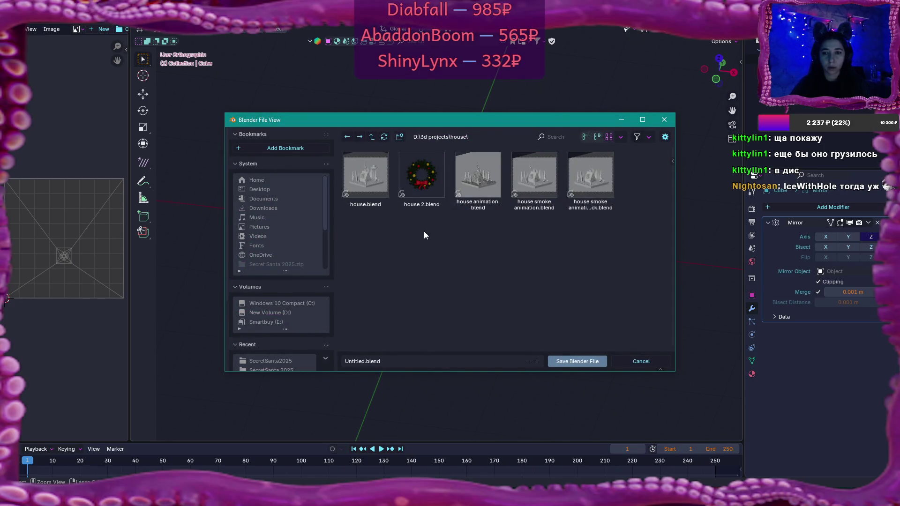
# Step: Save the scene as ice.blend in the SecretSanta2025 folder, then return to Flax
pyautogui.click(283, 360)
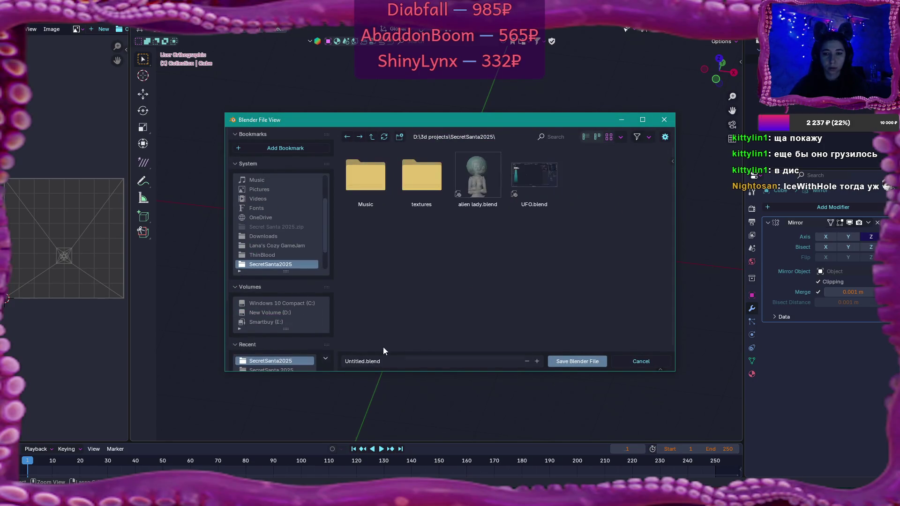
pyautogui.click(366, 362)
pyautogui.press('Home')
pyautogui.hotkey('ctrl', 'Delete')
pyautogui.write('ice')
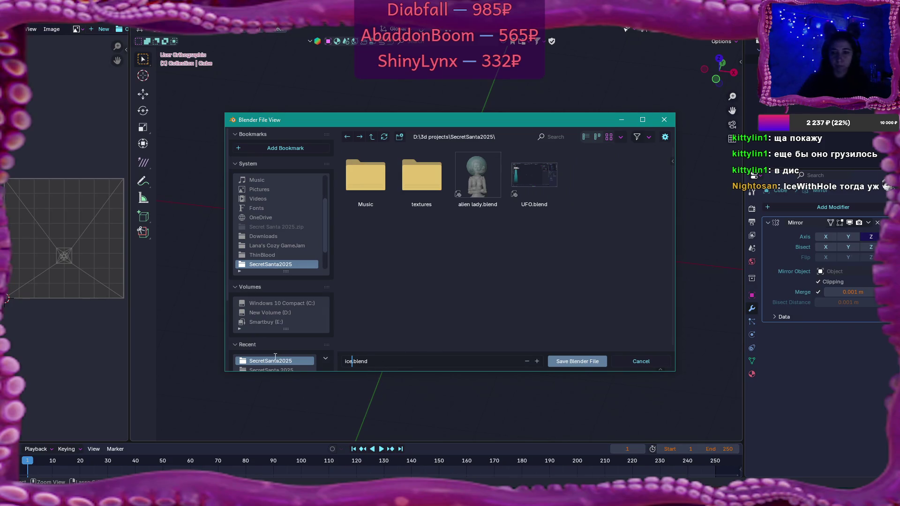
pyautogui.click(569, 364)
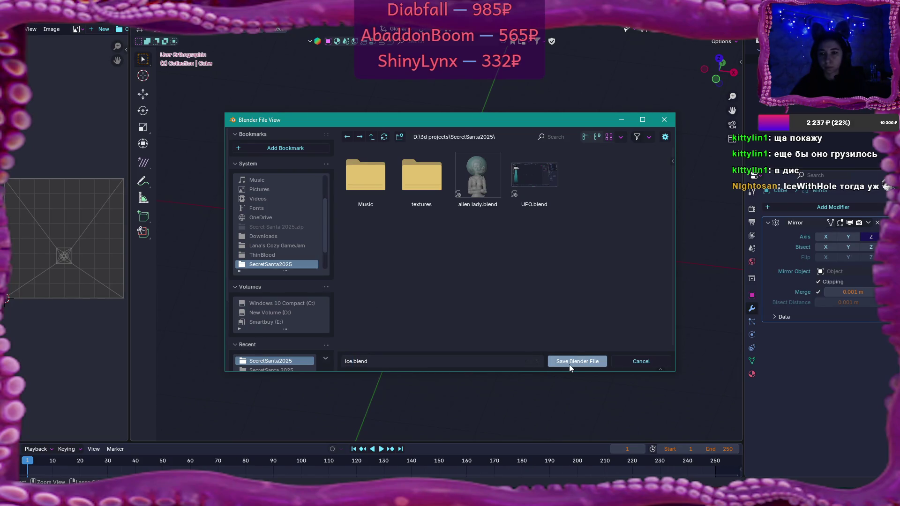
pyautogui.click(569, 364)
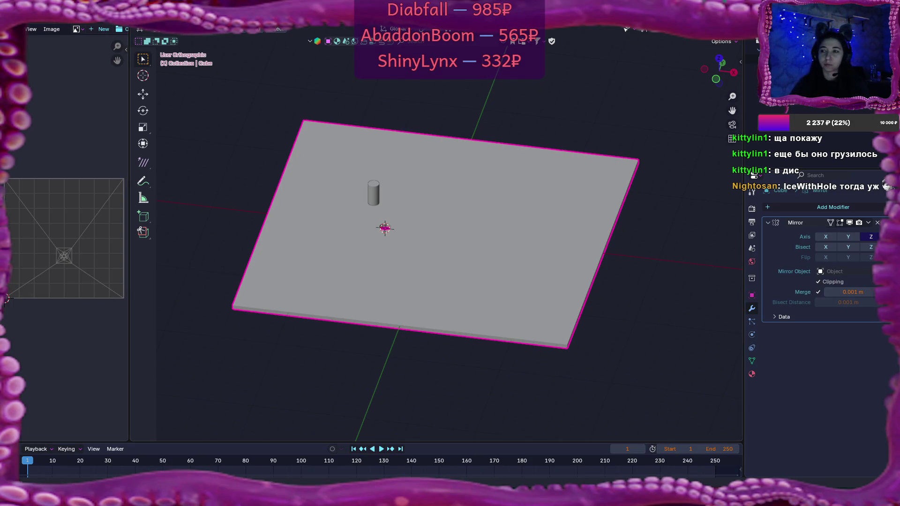
pyautogui.hotkey('alt', 'Tab')
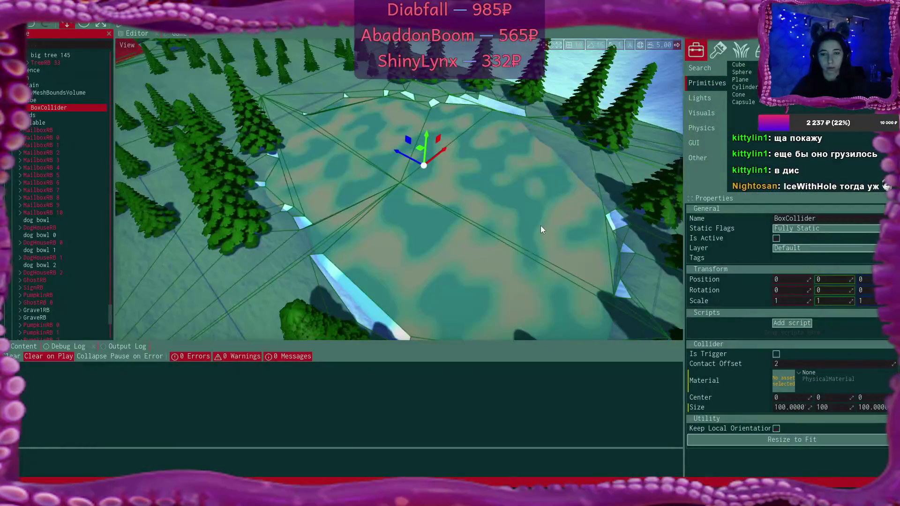
# Step: Browse to SecretSanta2025 › Content › Models in the Content browser, then switch to File Explorer
pyautogui.click(23, 347)
pyautogui.click(133, 358)
pyautogui.doubleClick(158, 401)
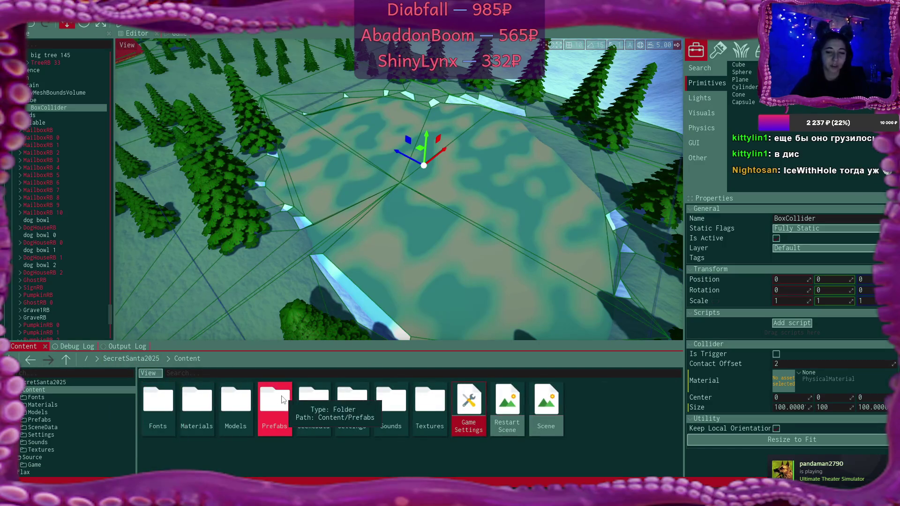
pyautogui.doubleClick(239, 404)
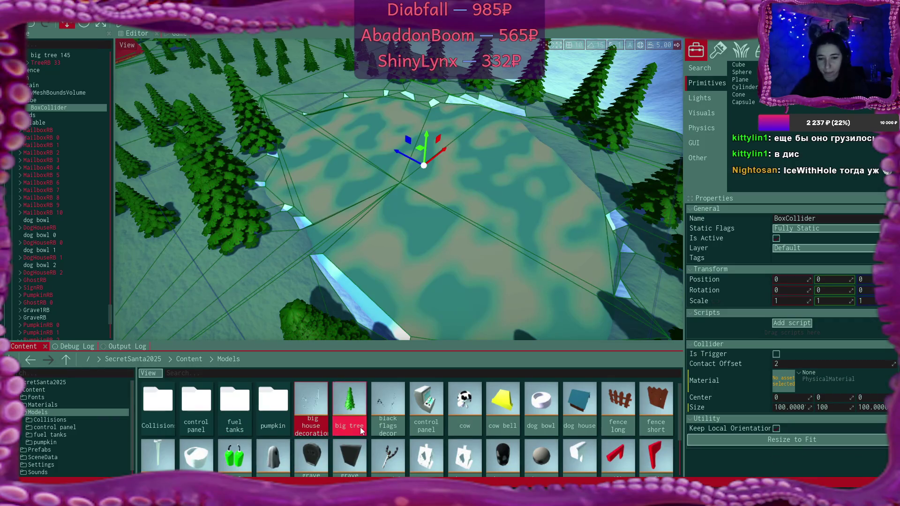
pyautogui.scroll(-3, 360, 430)
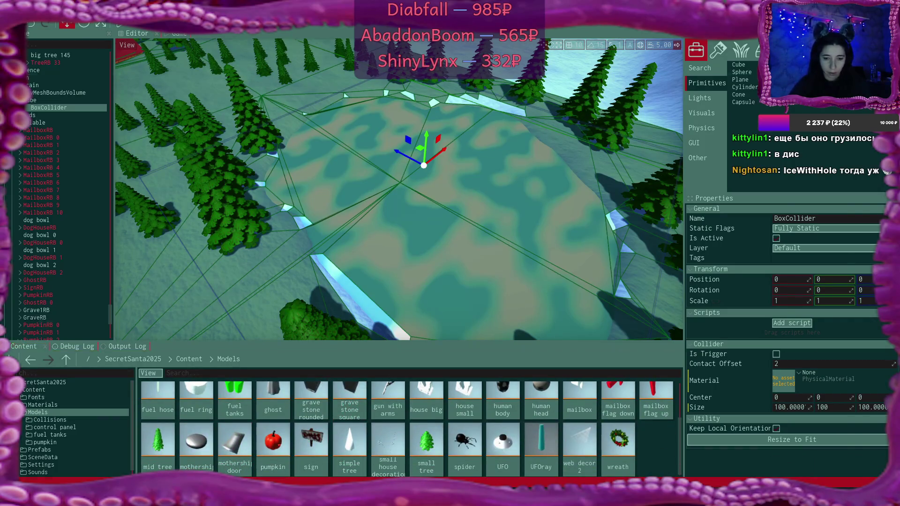
pyautogui.hotkey('alt', 'Tab')
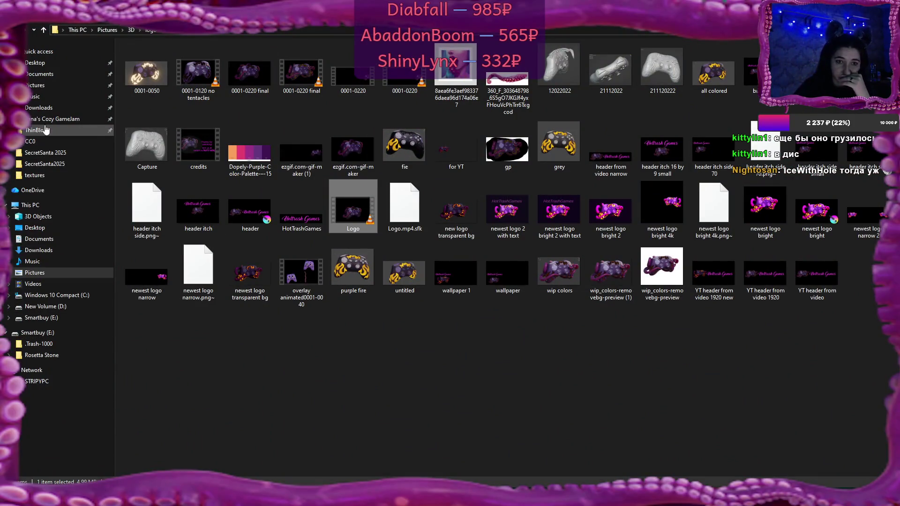
# Step: Open D:\3d projects\SecretSanta2025 in File Explorer and shrink its window beside the Flax editor
pyautogui.click(46, 154)
pyautogui.click(45, 164)
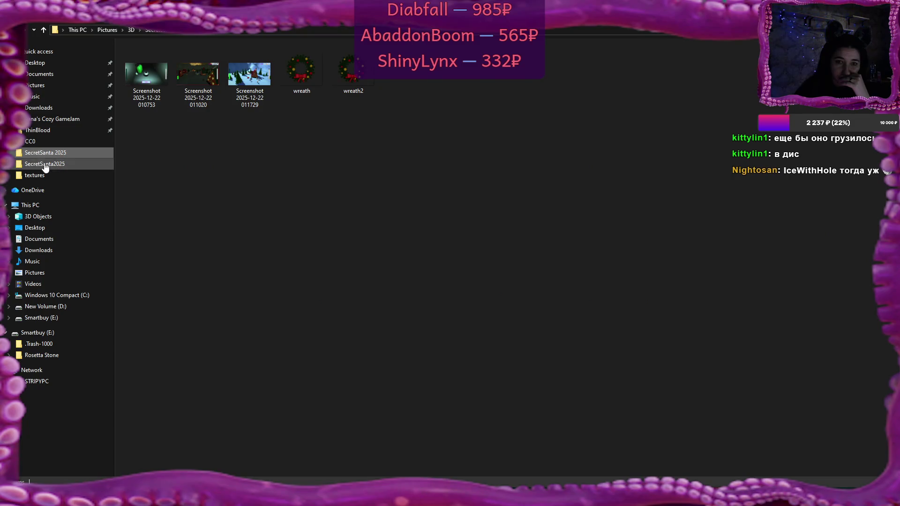
pyautogui.click(47, 153)
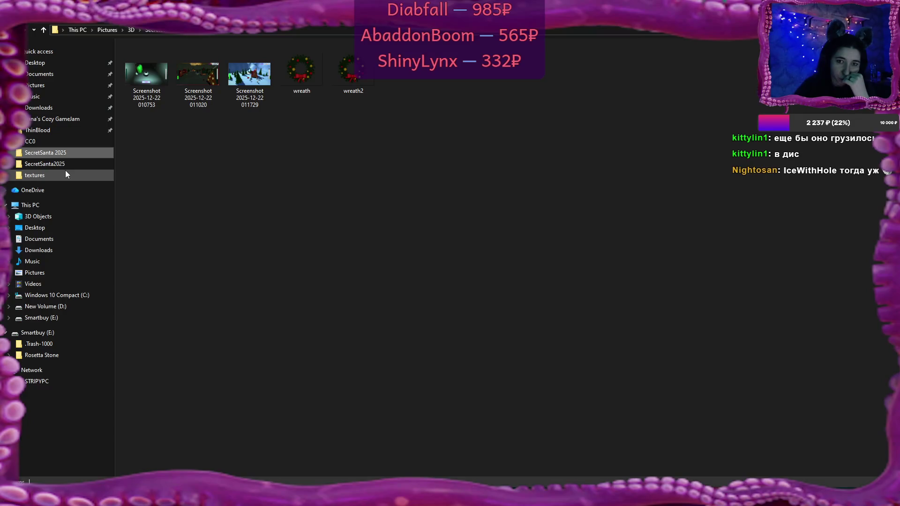
pyautogui.click(66, 165)
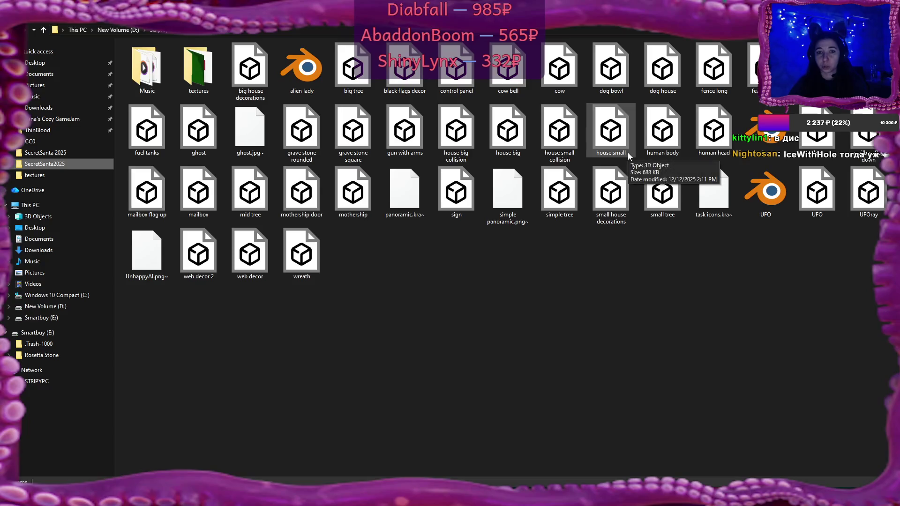
pyautogui.press('super+Down')
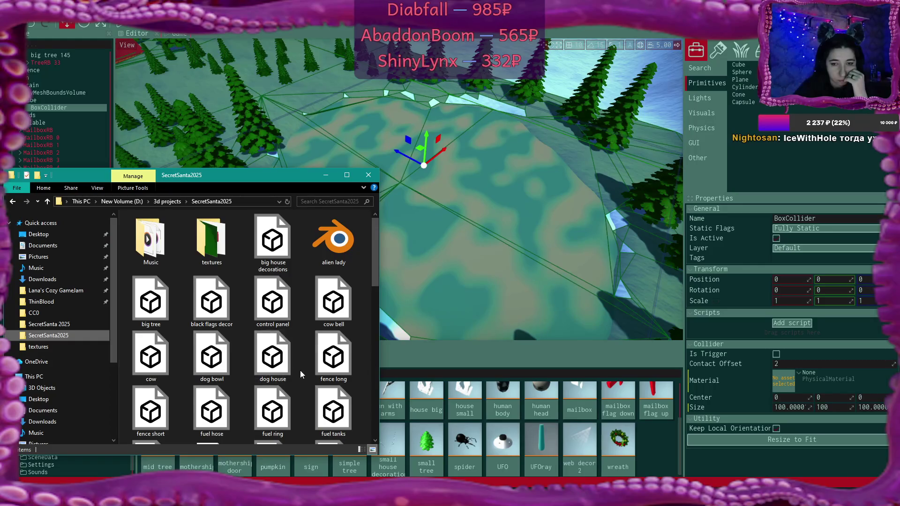
# Step: Drag Ice.fbx from SecretSanta2025 into Flax and import it into the Models folder
pyautogui.scroll(-3, 303, 375)
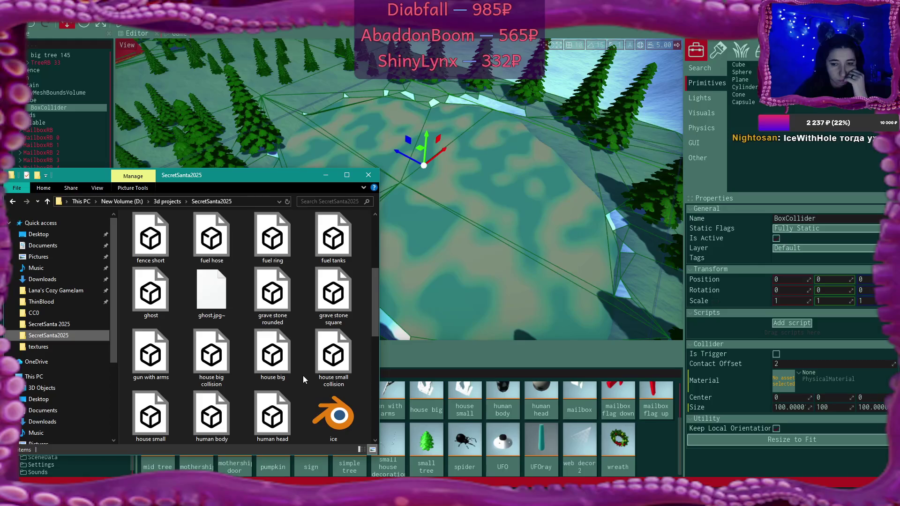
pyautogui.scroll(-3, 303, 376)
pyautogui.moveTo(150, 293)
pyautogui.mouseDown()
pyautogui.moveTo(605, 456)
pyautogui.moveTo(645, 443)
pyautogui.mouseUp()
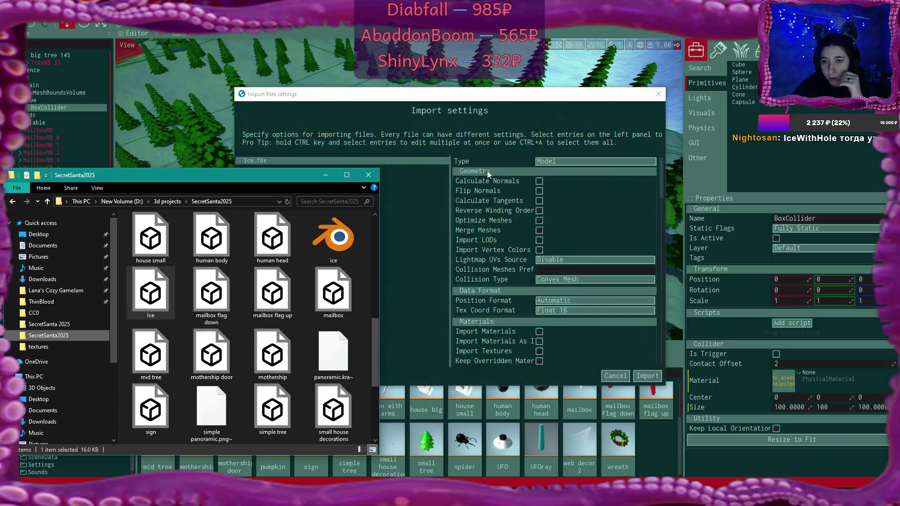
pyautogui.click(564, 163)
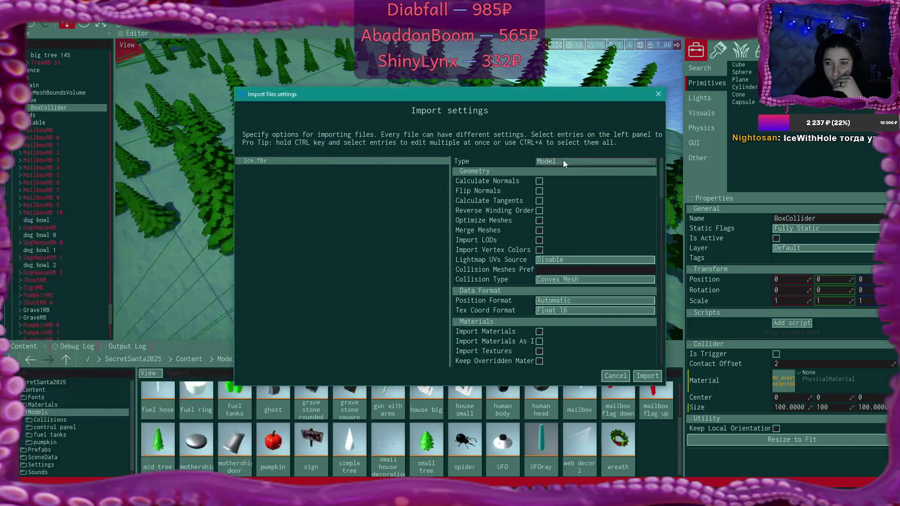
pyautogui.scroll(-3, 582, 281)
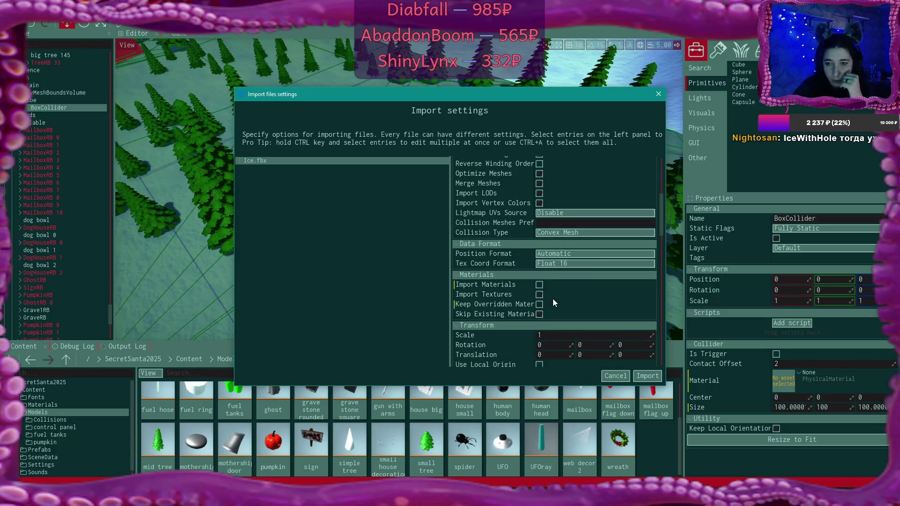
pyautogui.scroll(-5, 585, 293)
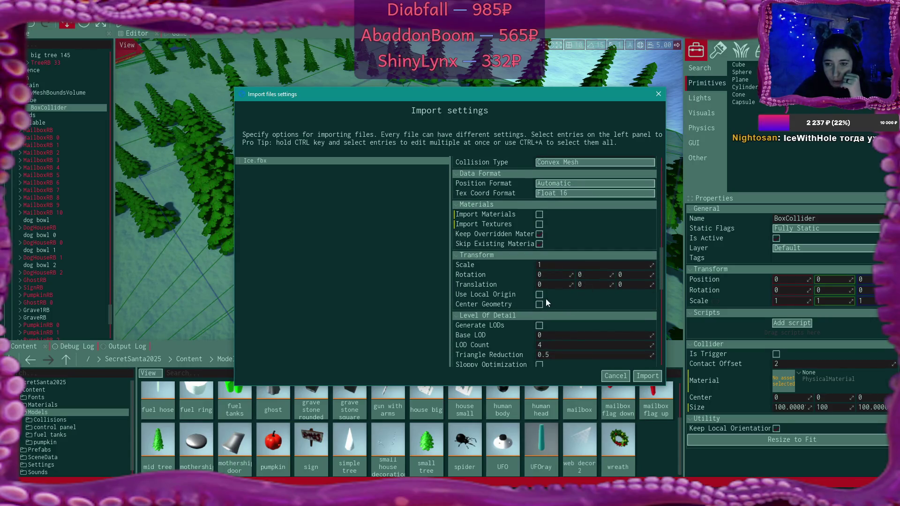
pyautogui.click(646, 377)
pyautogui.scroll(2, 616, 409)
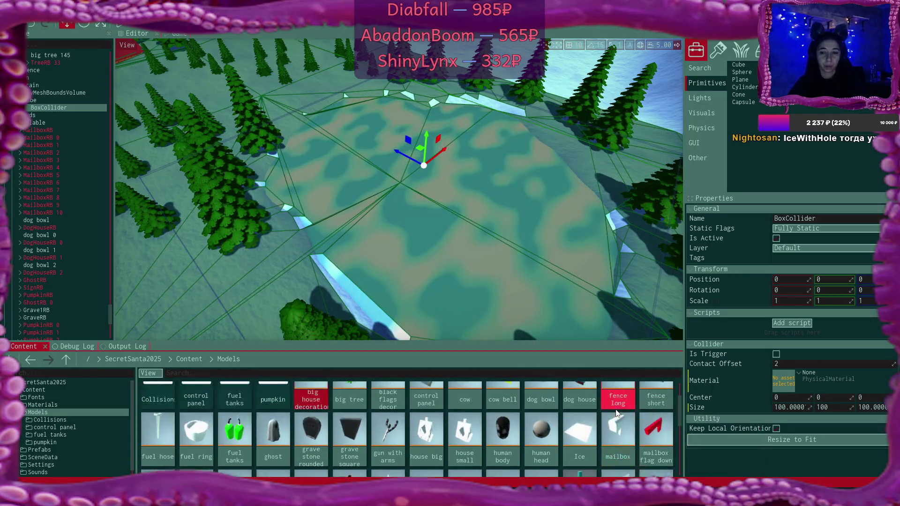
# Step: Add the Ice model to the scene and delete the placeholder Cube actor
pyautogui.rightClick(585, 434)
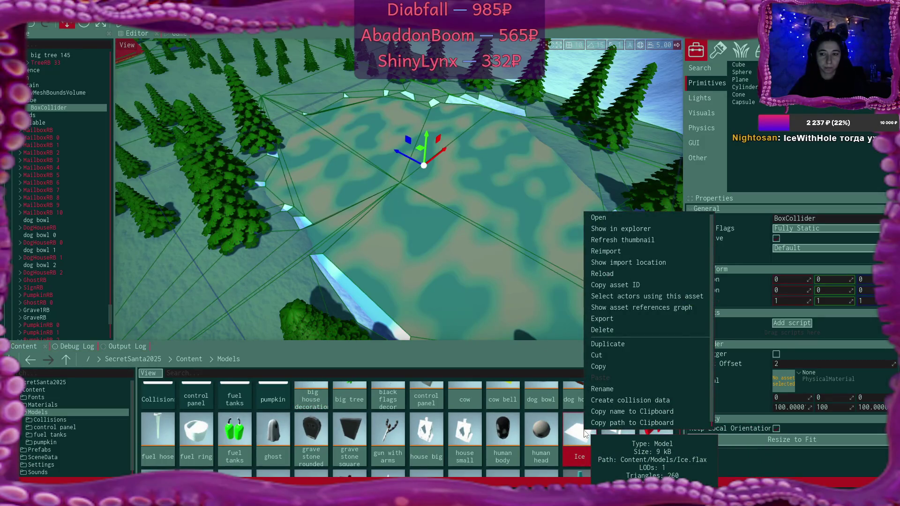
pyautogui.click(580, 434)
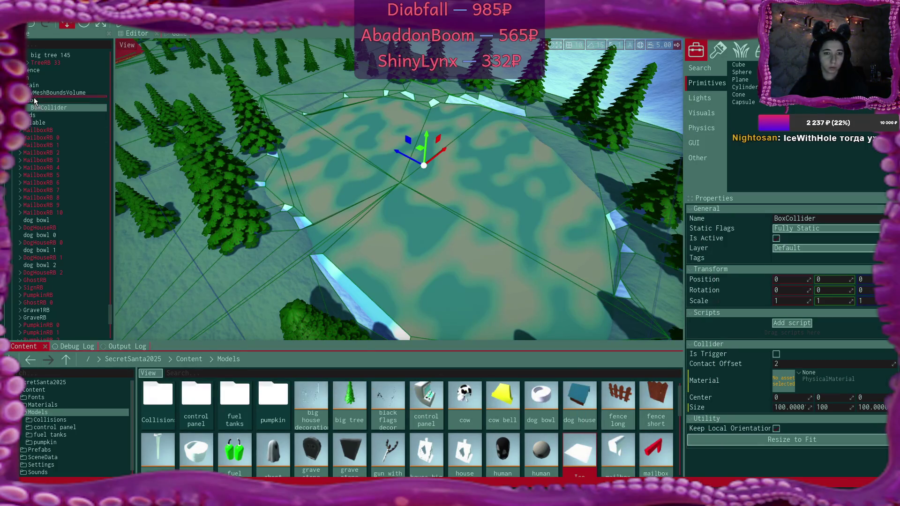
pyautogui.moveTo(34, 100); pyautogui.dragTo(33, 100)
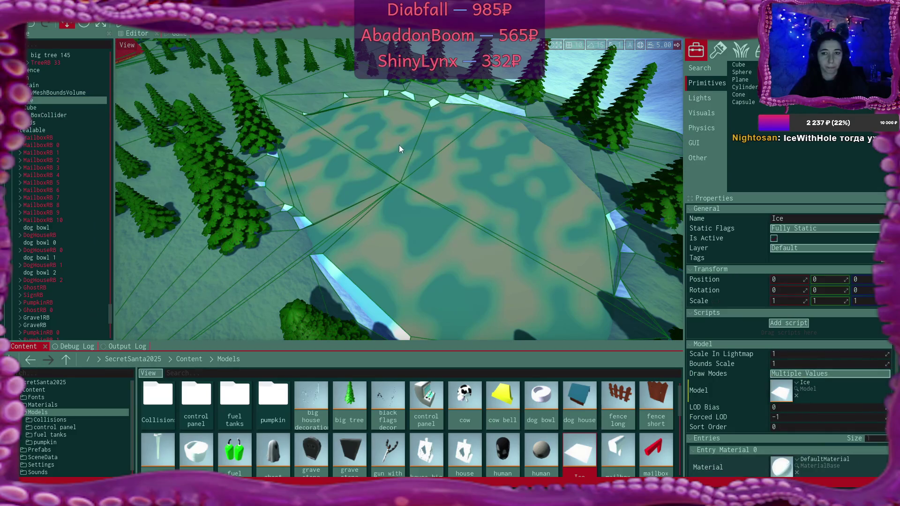
pyautogui.click(27, 107)
pyautogui.press('Delete')
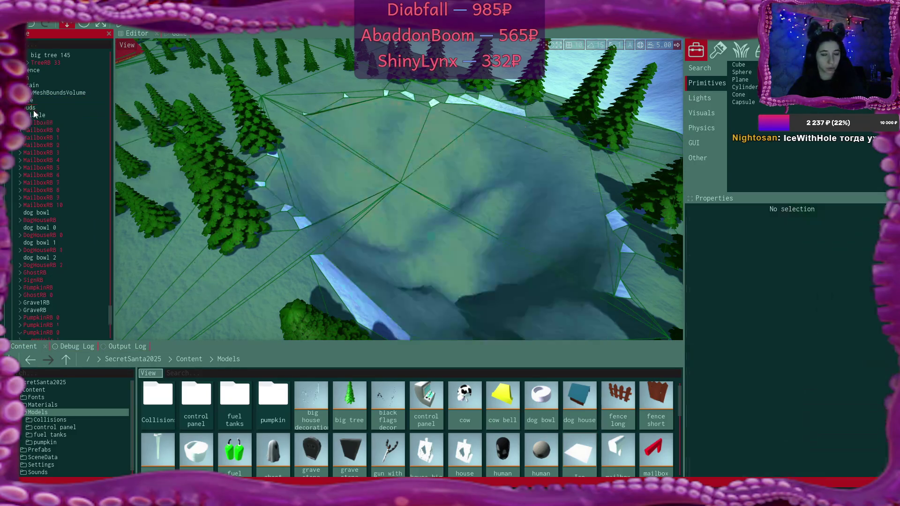
pyautogui.click(39, 100)
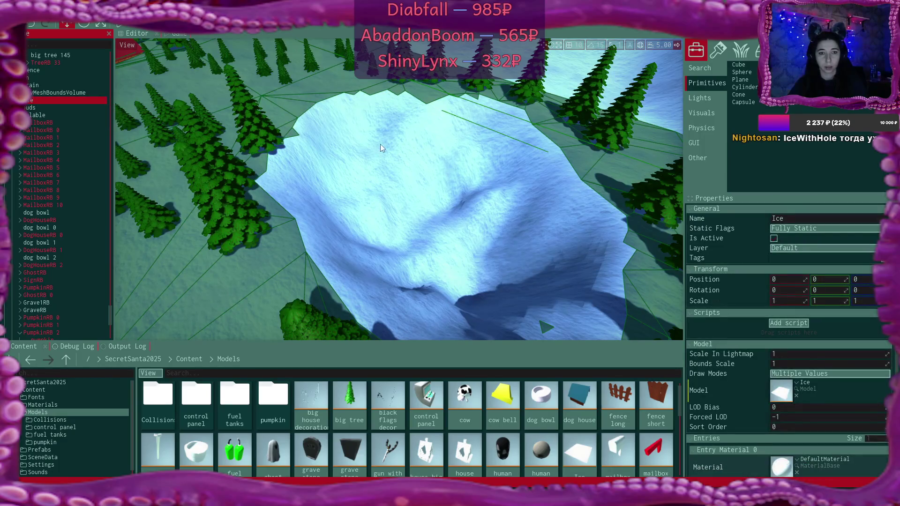
# Step: Move the Ice slab over the clearing among the trees and open its model preview
pyautogui.moveTo(381, 148); pyautogui.dragTo(381, 148)
pyautogui.press('s')
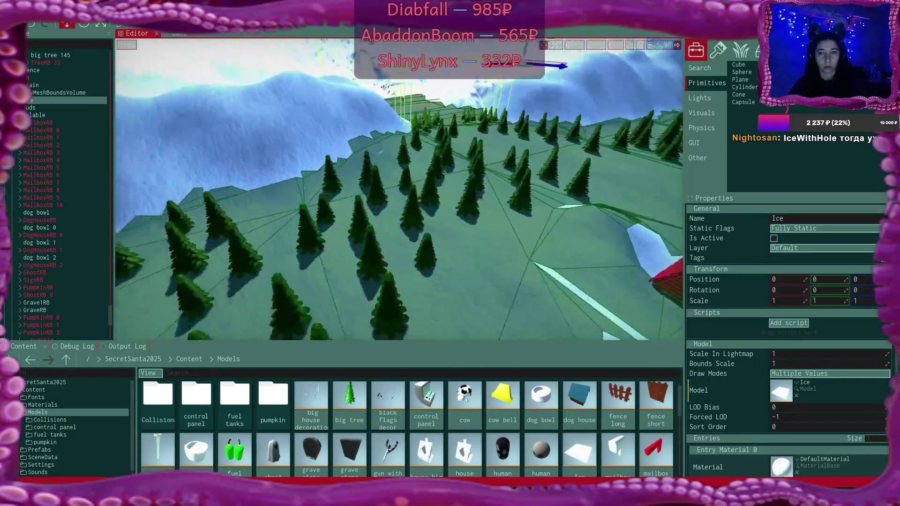
pyautogui.press('s')
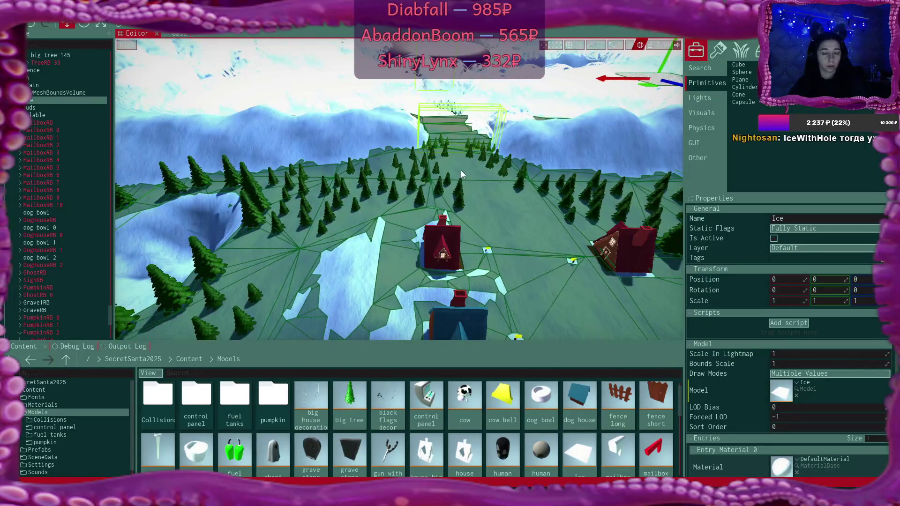
pyautogui.moveTo(648, 88)
pyautogui.mouseDown()
pyautogui.moveTo(376, 199)
pyautogui.moveTo(153, 249)
pyautogui.moveTo(375, 150)
pyautogui.moveTo(401, 163)
pyautogui.moveTo(290, 155)
pyautogui.moveTo(276, 178)
pyautogui.moveTo(305, 161)
pyautogui.mouseUp()
pyautogui.scroll(3, 304, 162)
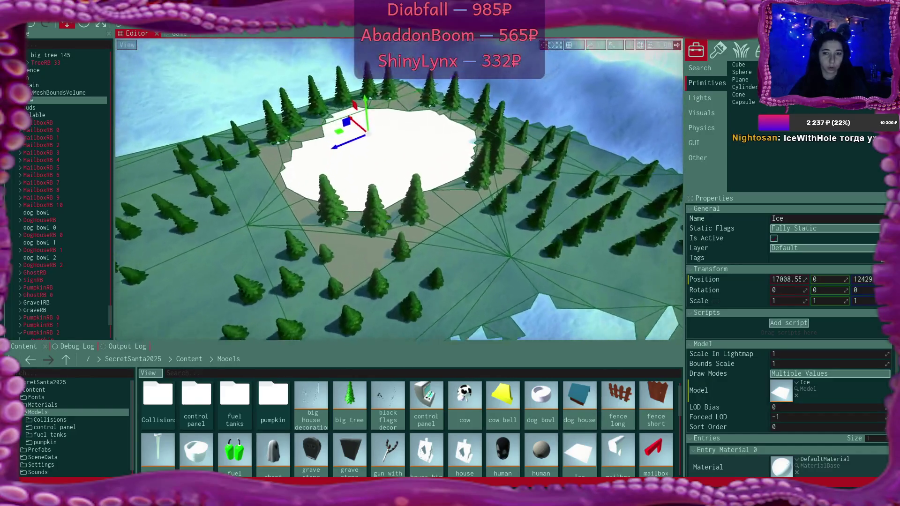
pyautogui.scroll(5, 399, 188)
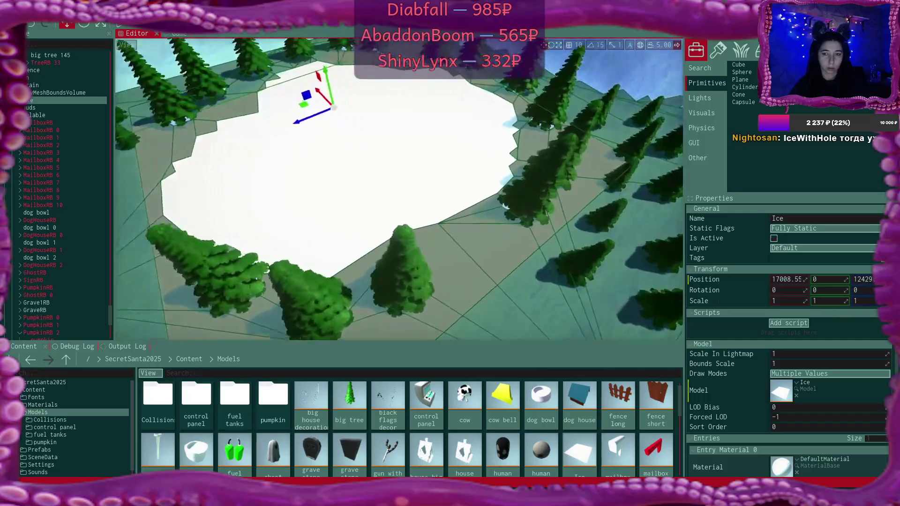
pyautogui.scroll(4, 374, 100)
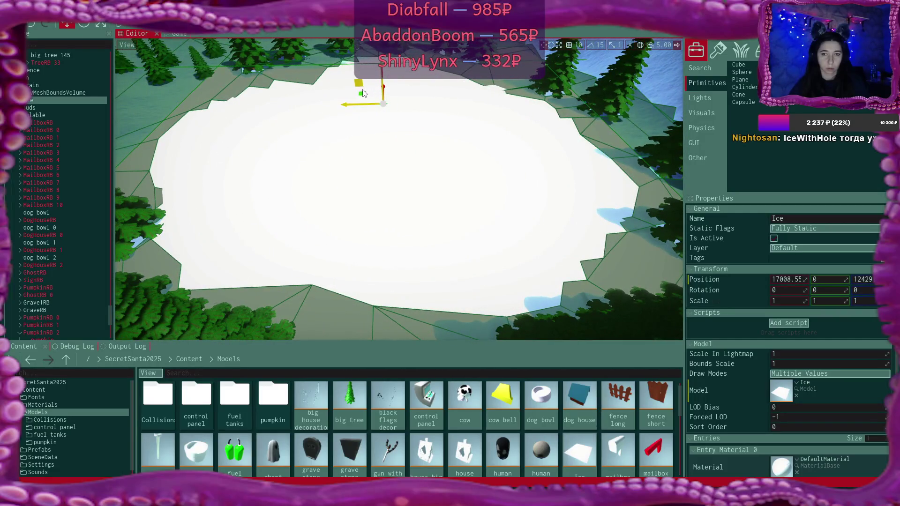
pyautogui.moveTo(363, 95)
pyautogui.mouseDown()
pyautogui.moveTo(326, 146)
pyautogui.moveTo(335, 91)
pyautogui.moveTo(316, 75)
pyautogui.moveTo(308, 52)
pyautogui.moveTo(369, 81)
pyautogui.mouseUp()
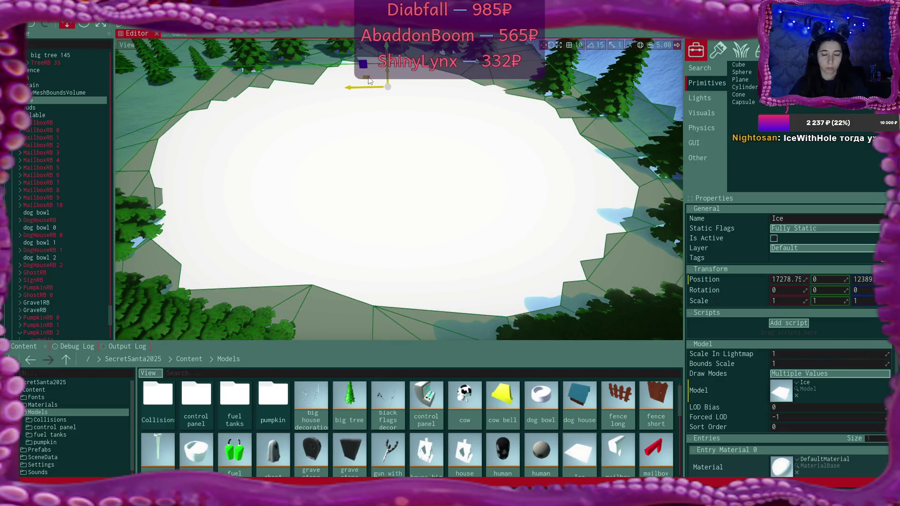
pyautogui.doubleClick(788, 397)
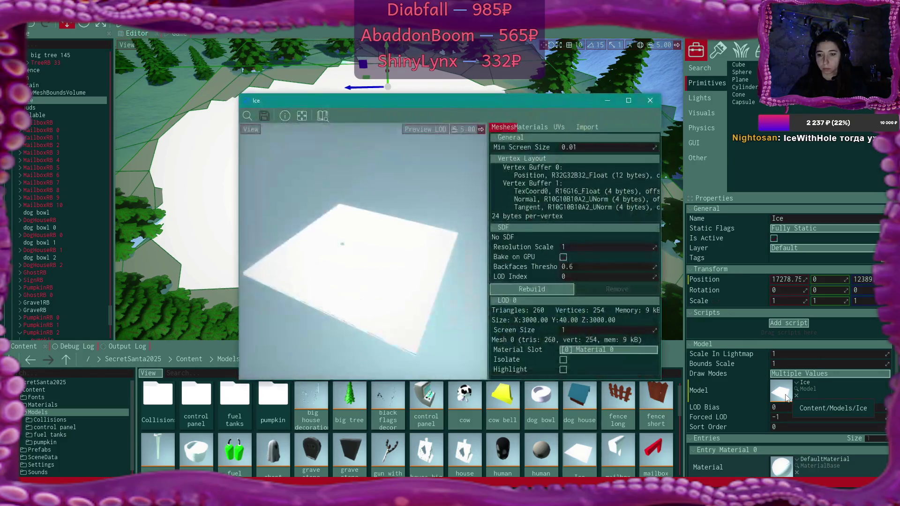
pyautogui.scroll(3, 475, 313)
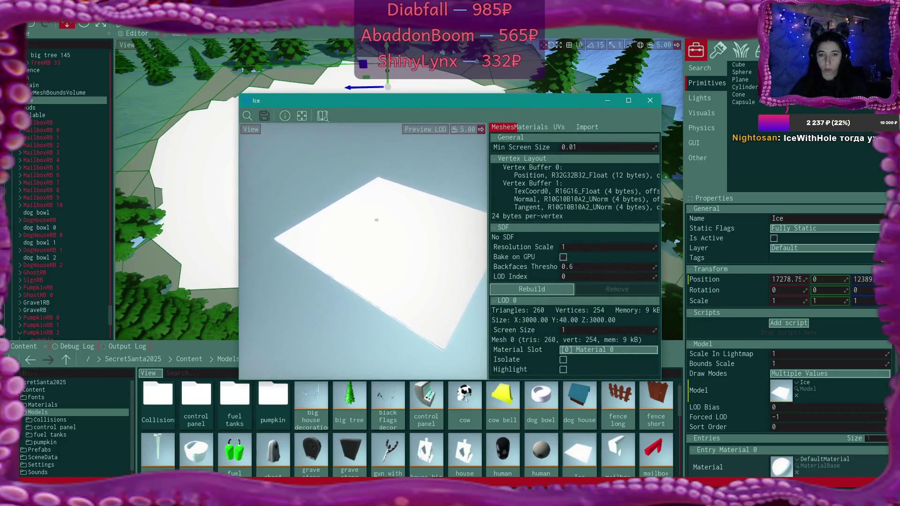
pyautogui.scroll(5, 363, 251)
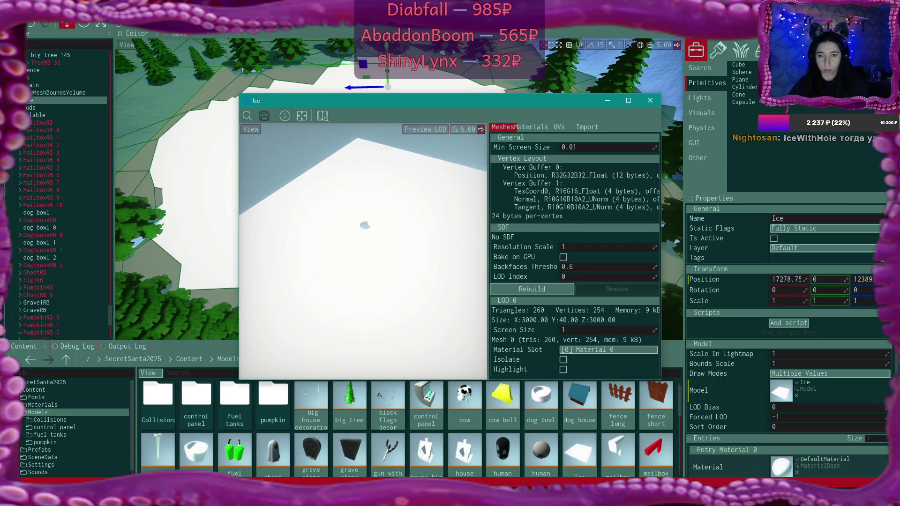
pyautogui.scroll(5, 363, 251)
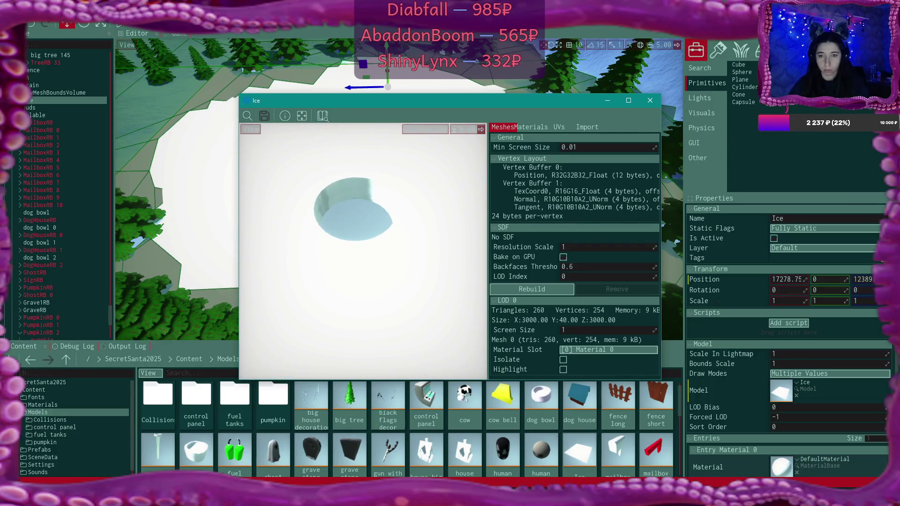
pyautogui.click(651, 100)
pyautogui.moveTo(501, 188)
pyautogui.mouseDown()
pyautogui.moveTo(441, 202)
pyautogui.moveTo(403, 192)
pyautogui.moveTo(354, 213)
pyautogui.moveTo(502, 189)
pyautogui.mouseUp()
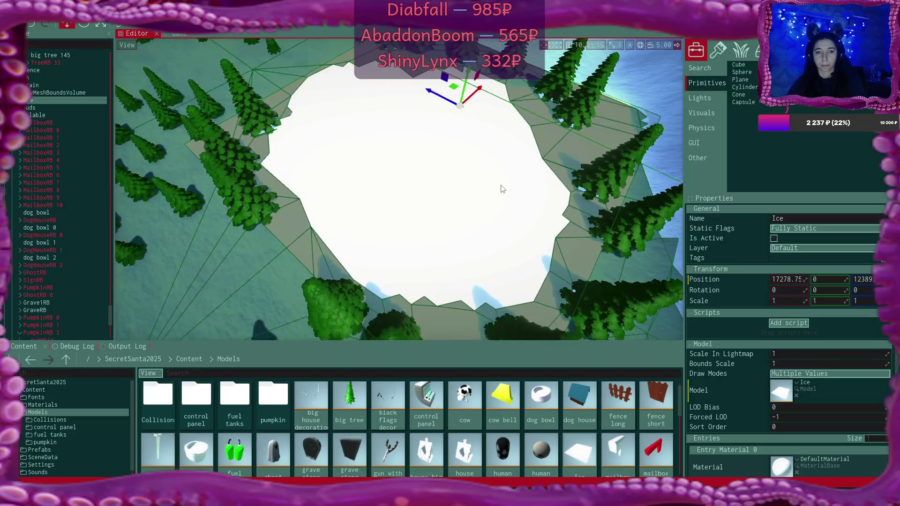
pyautogui.click(838, 291)
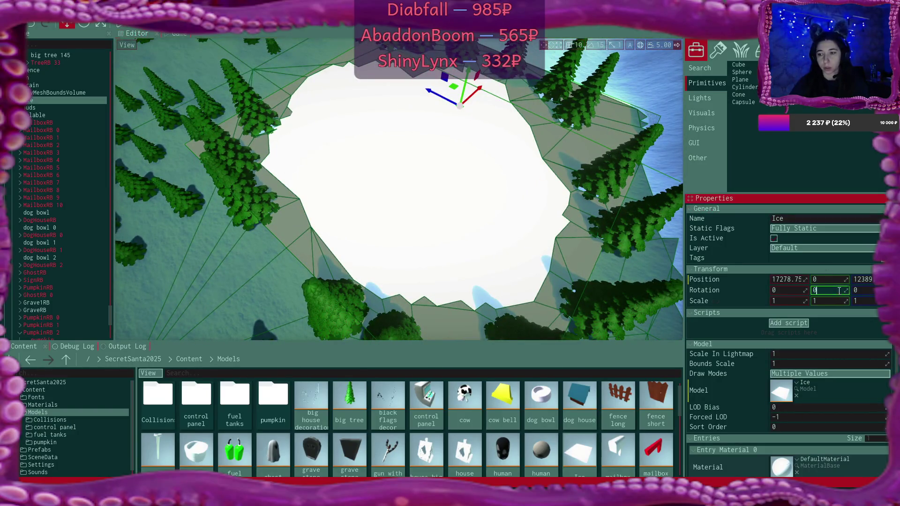
# Step: Rotate the Ice slab to -90 degrees around Y and move it into the clearing
pyautogui.write('90')
pyautogui.press('Return')
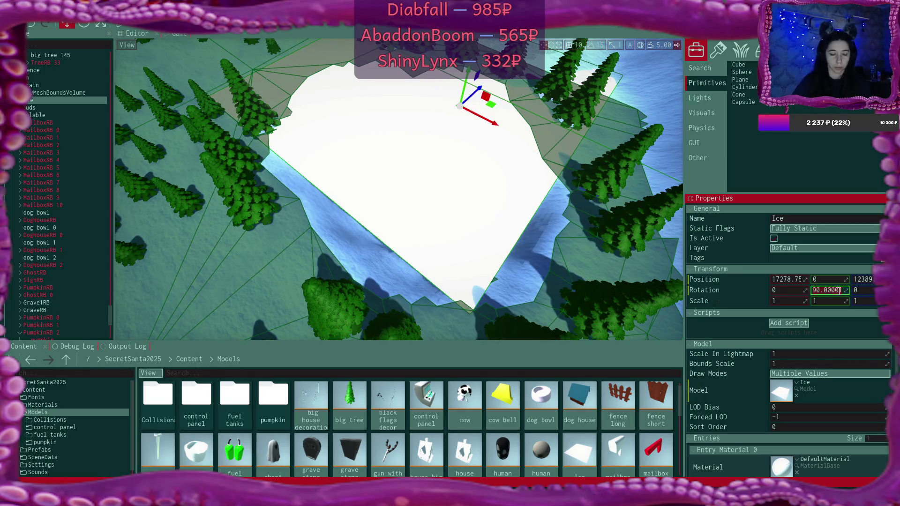
pyautogui.write('0')
pyautogui.press('Return')
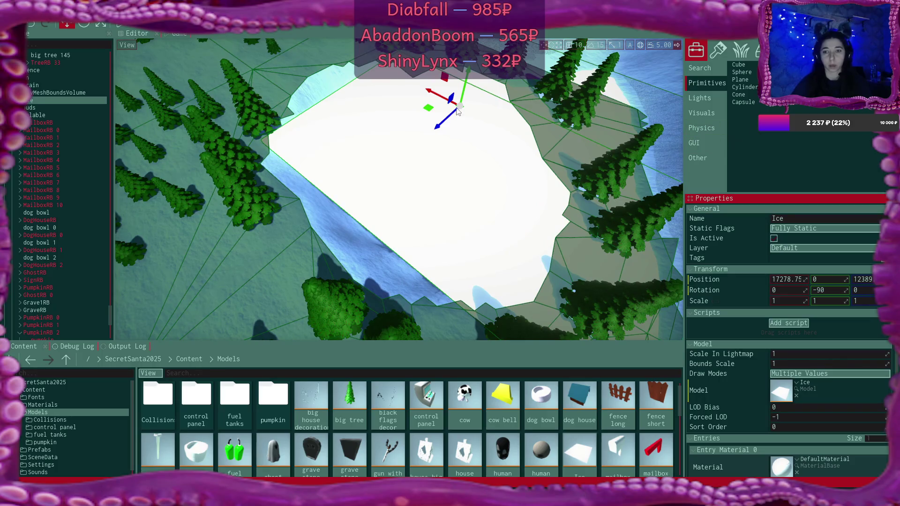
pyautogui.moveTo(427, 109); pyautogui.dragTo(343, 120)
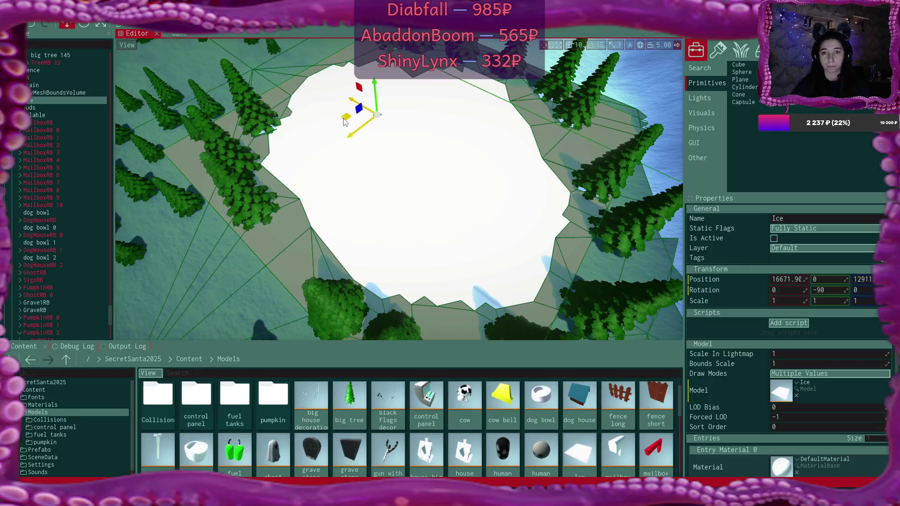
# Step: Add a MeshCollider to the Ice slab with a cooked 'Ice' collision data asset
pyautogui.rightClick(36, 101)
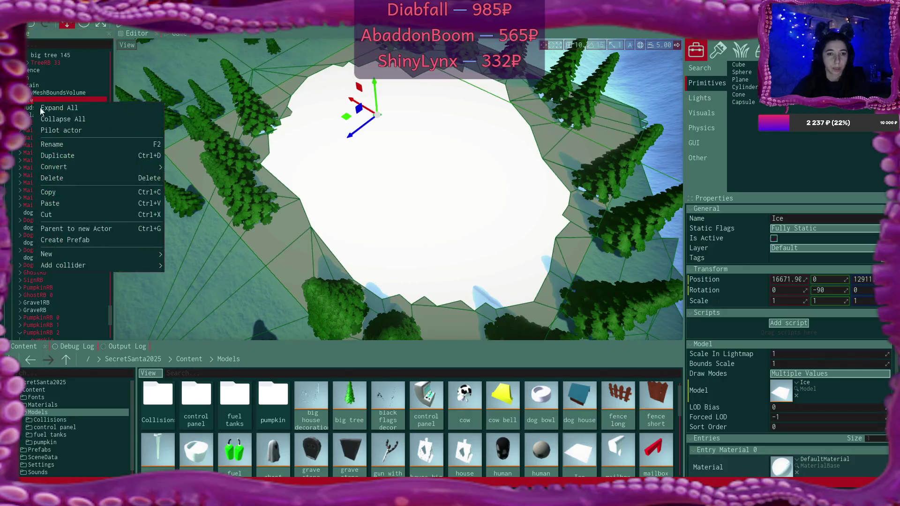
pyautogui.moveTo(84, 254)
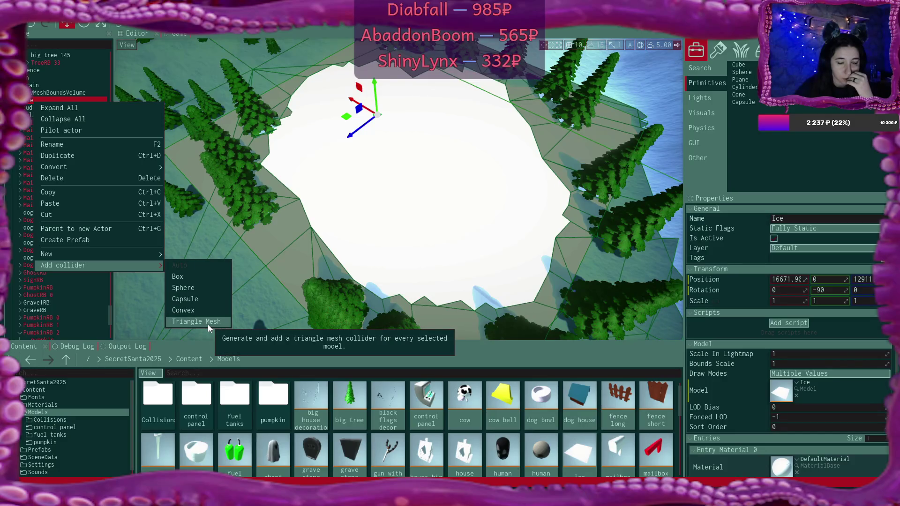
pyautogui.click(208, 321)
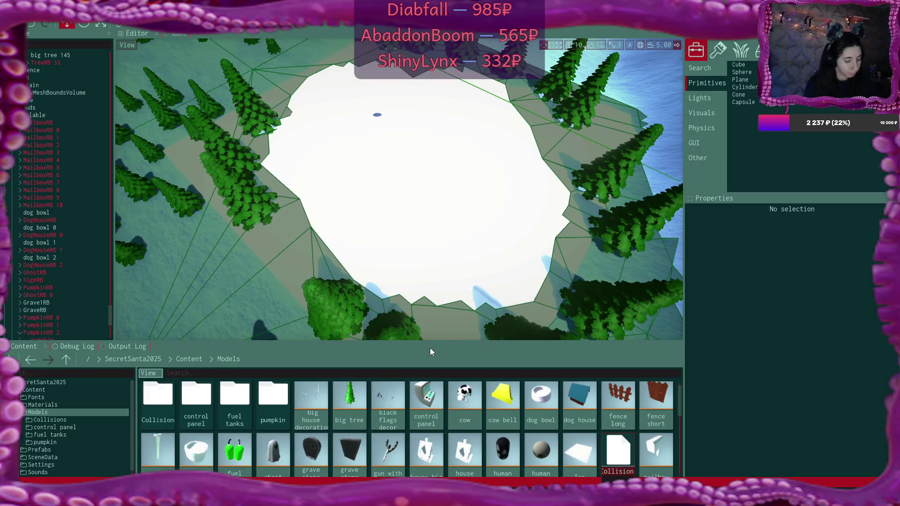
pyautogui.write('Ice')
pyautogui.press('Return')
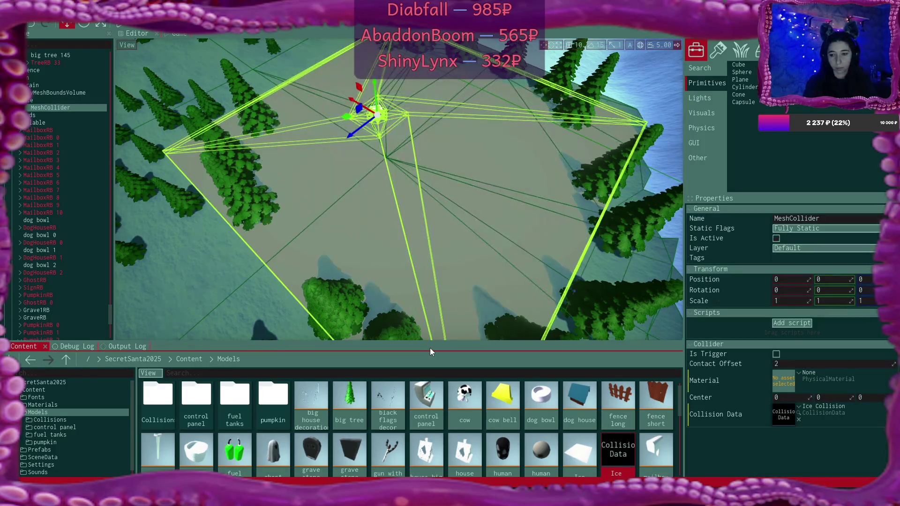
pyautogui.doubleClick(790, 413)
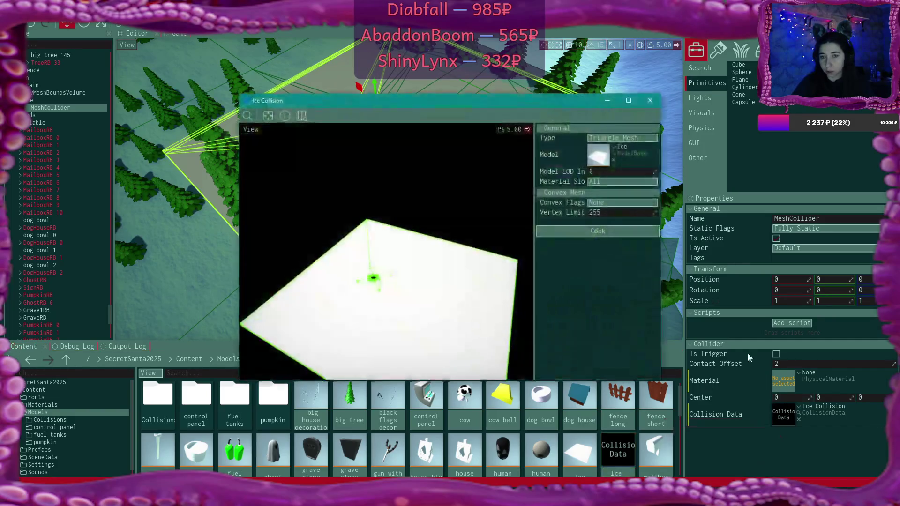
pyautogui.click(623, 237)
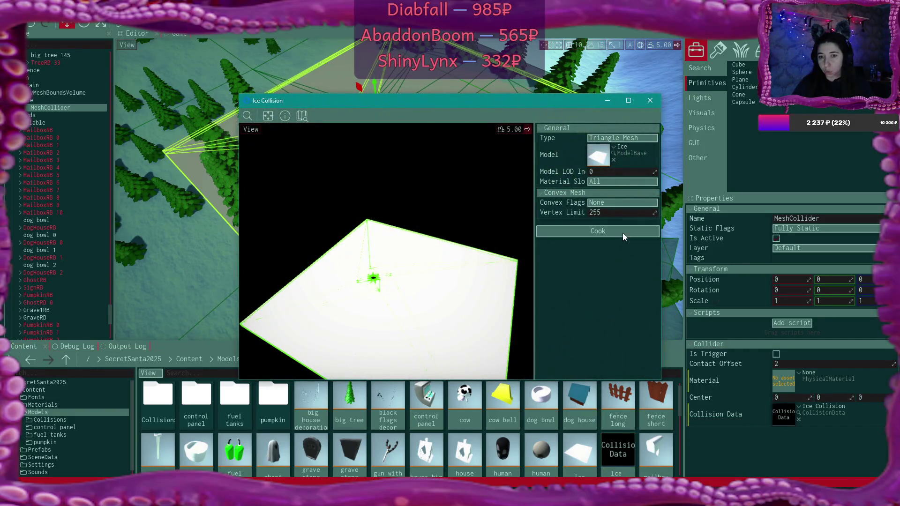
pyautogui.click(651, 102)
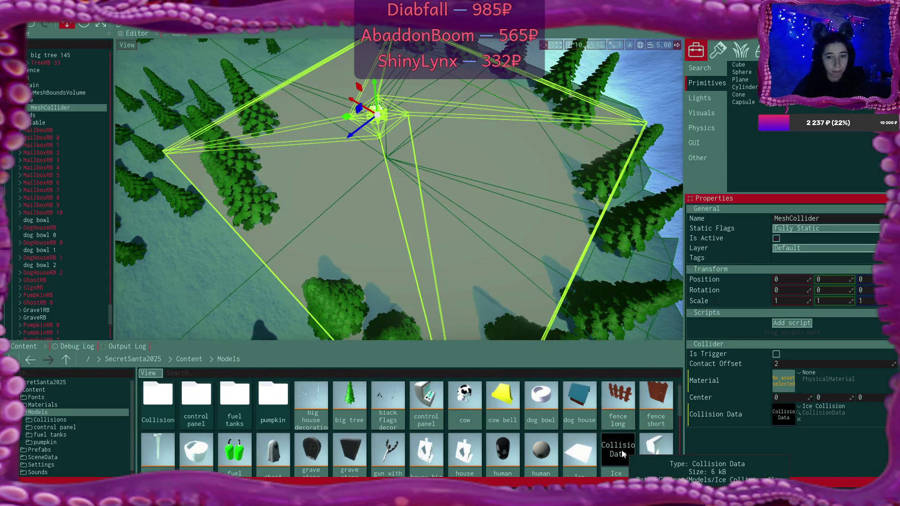
# Step: Select the Terrain and tilt the view low across the ground
pyautogui.scroll(1, 207, 396)
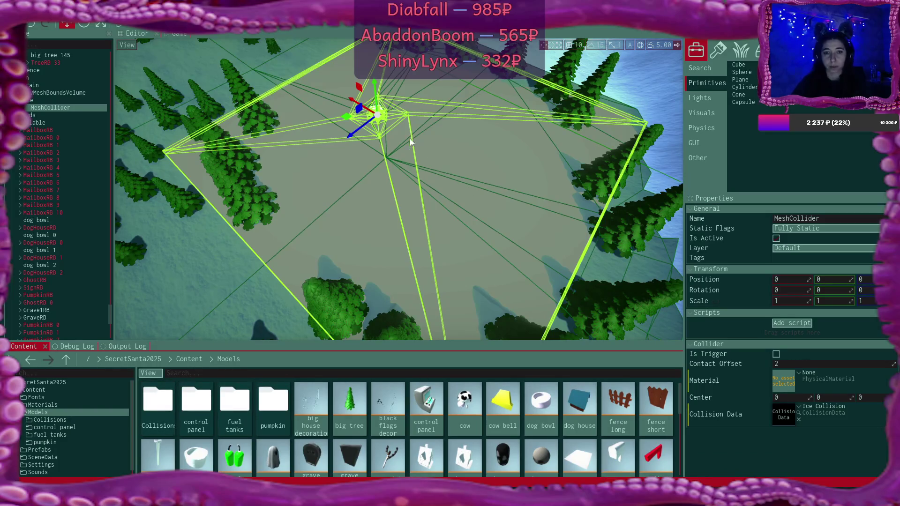
pyautogui.click(56, 85)
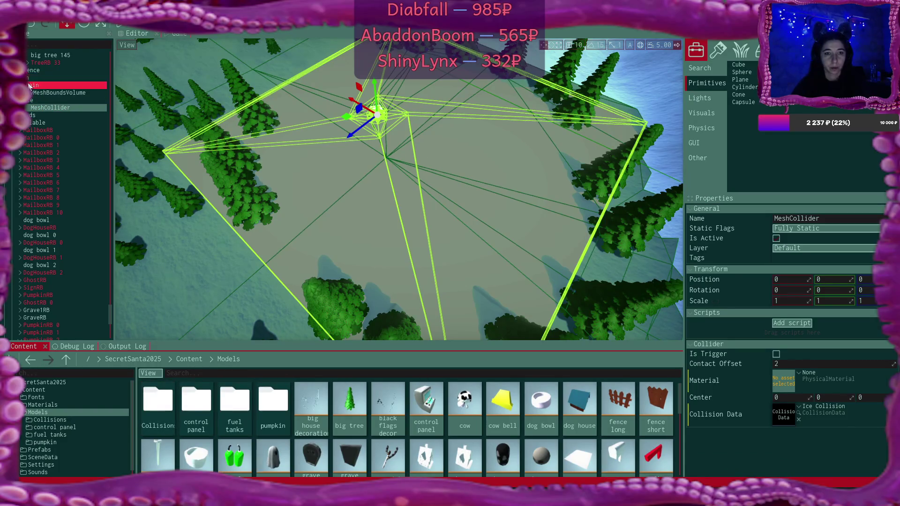
pyautogui.moveTo(435, 165)
pyautogui.mouseDown()
pyautogui.moveTo(434, 149)
pyautogui.moveTo(451, 136)
pyautogui.mouseUp()
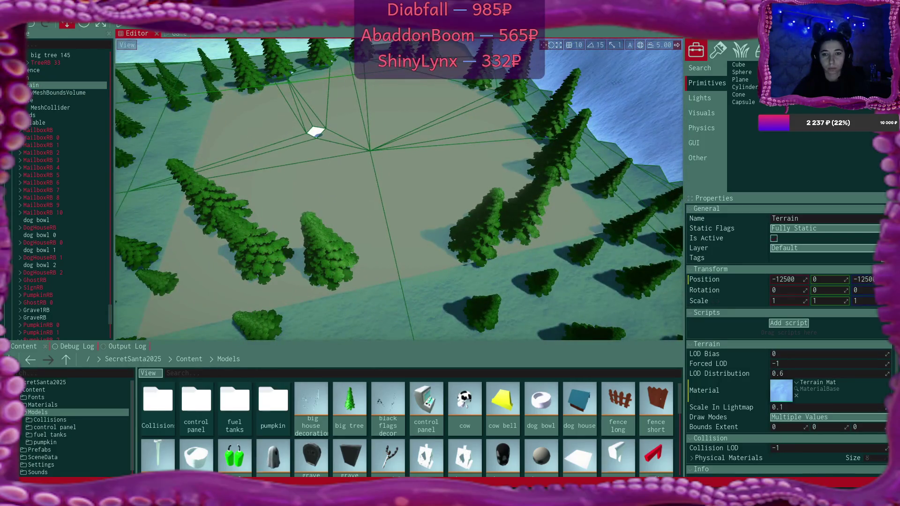
# Step: Sink the Ice slab below the ground, then raise it back to Y -67.5655
pyautogui.moveTo(451, 136); pyautogui.dragTo(451, 136)
pyautogui.click(80, 100)
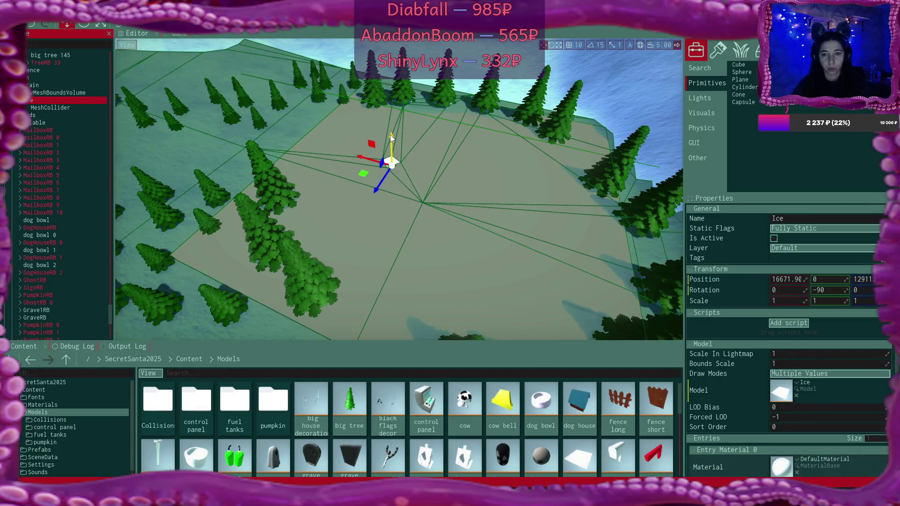
pyautogui.moveTo(391, 135)
pyautogui.mouseDown()
pyautogui.moveTo(391, 185)
pyautogui.moveTo(391, 136)
pyautogui.mouseUp()
pyautogui.moveTo(412, 174); pyautogui.dragTo(412, 170)
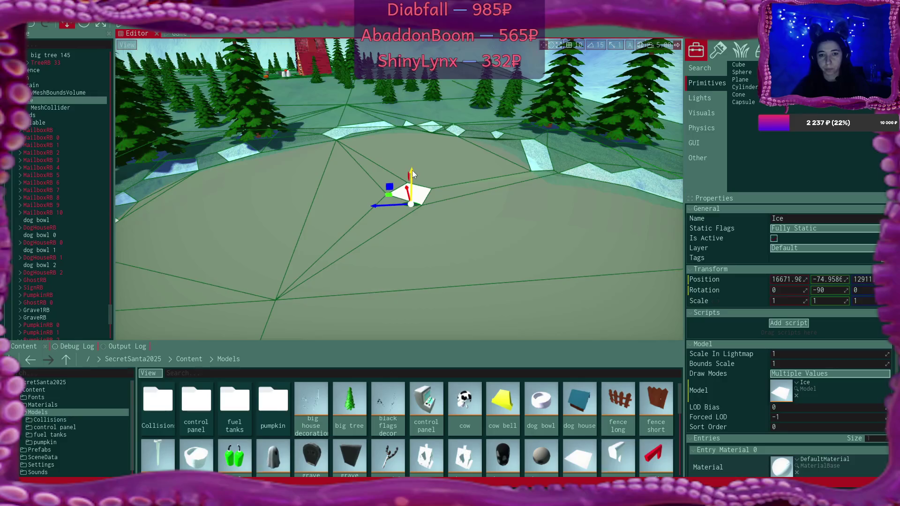
pyautogui.moveTo(412, 170); pyautogui.dragTo(412, 167)
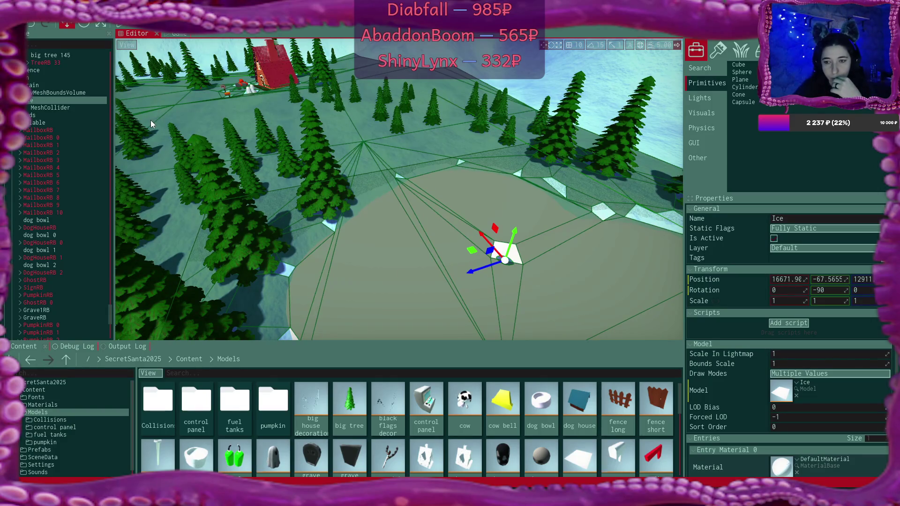
pyautogui.moveTo(542, 254); pyautogui.dragTo(542, 254)
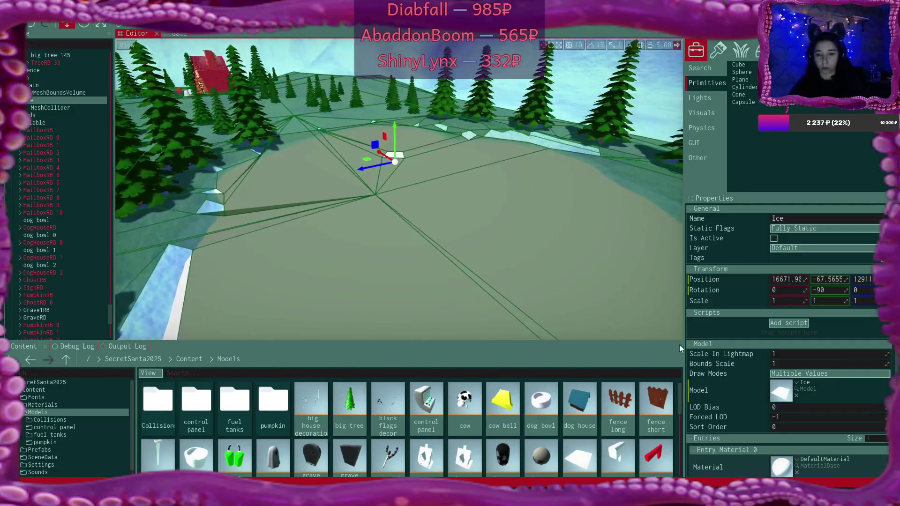
pyautogui.scroll(-1, 789, 445)
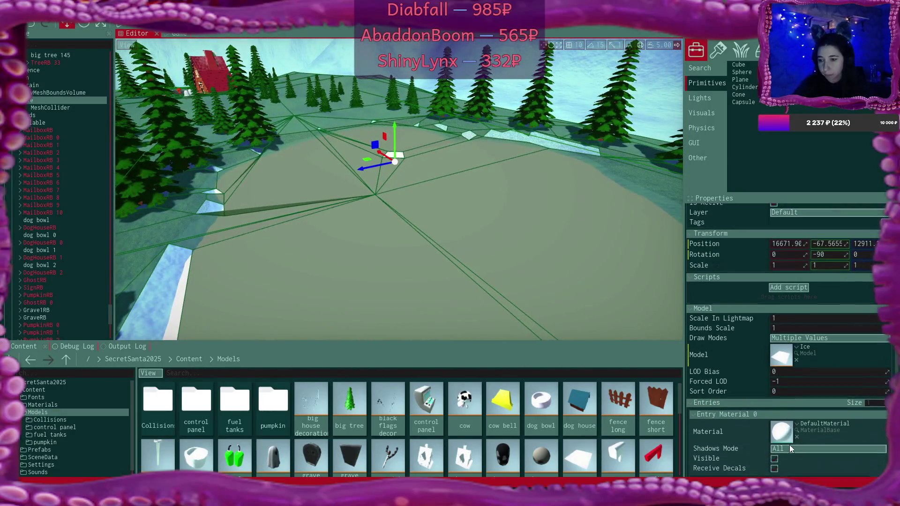
# Step: Assign the Ice material to the slab's Entry Material 0 slot
pyautogui.click(797, 421)
pyautogui.write('ice')
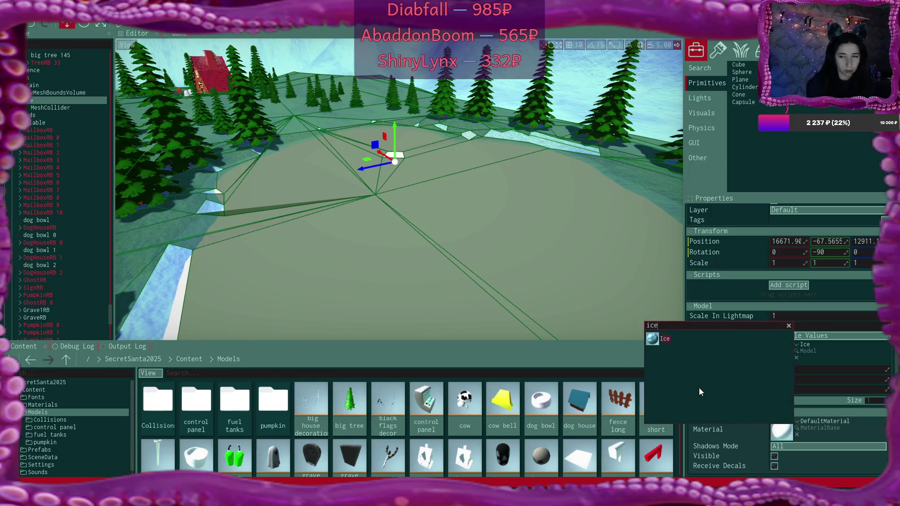
pyautogui.click(662, 339)
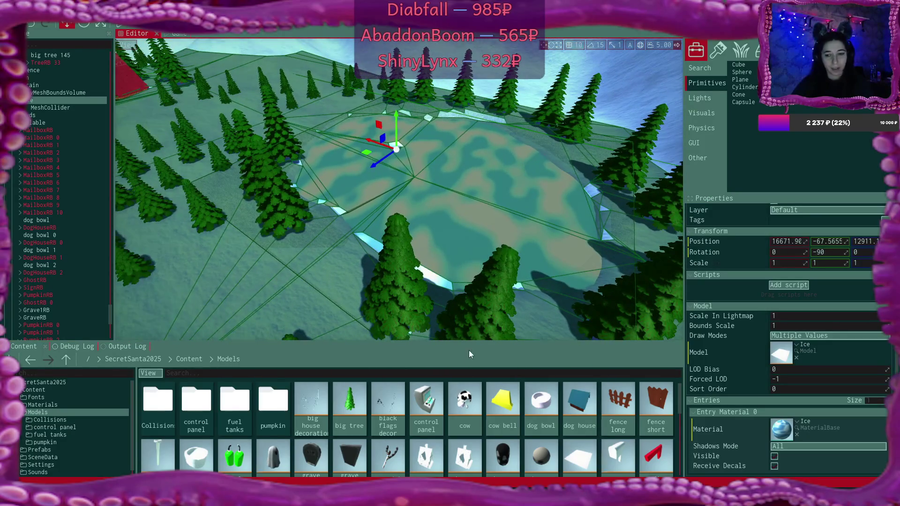
pyautogui.scroll(-5, 424, 444)
pyautogui.scroll(-1, 424, 445)
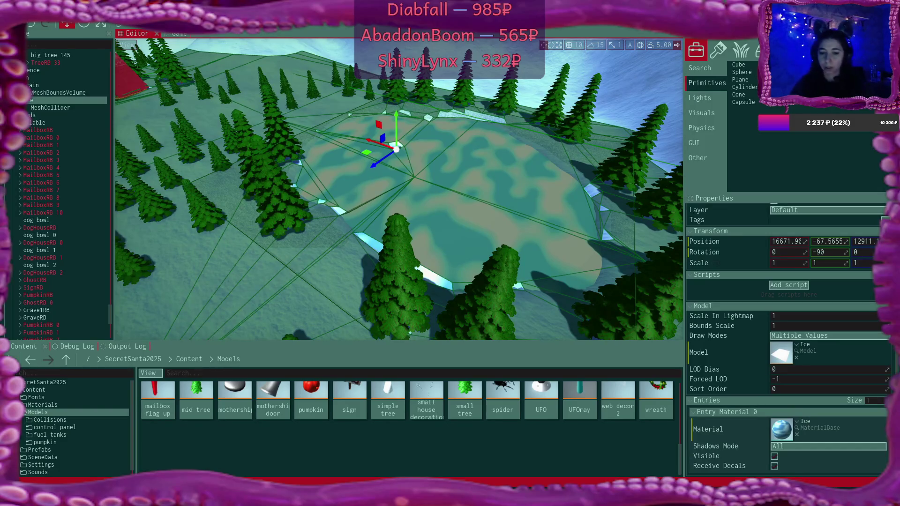
pyautogui.hotkey('alt', 'Tab')
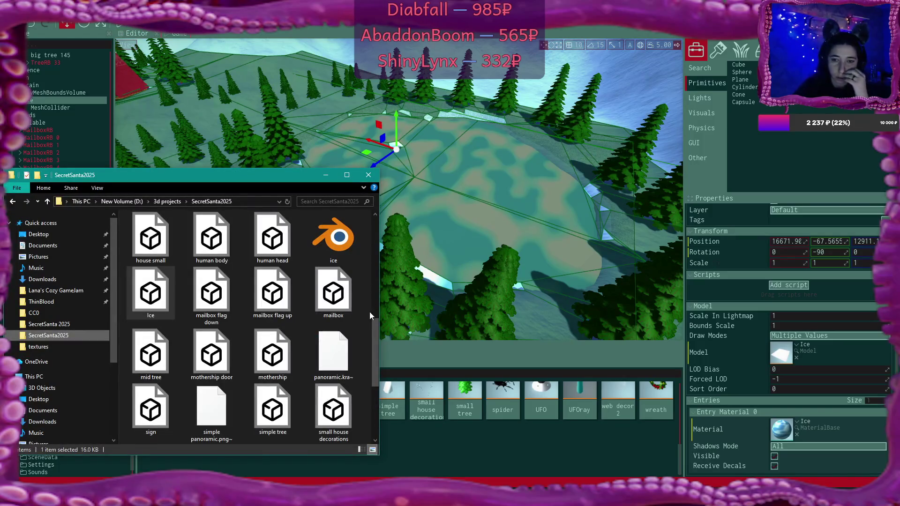
# Step: Open house 2.blend from the house folder under 3d projects
pyautogui.moveTo(373, 330)
pyautogui.mouseDown()
pyautogui.moveTo(370, 370)
pyautogui.moveTo(372, 209)
pyautogui.mouseUp()
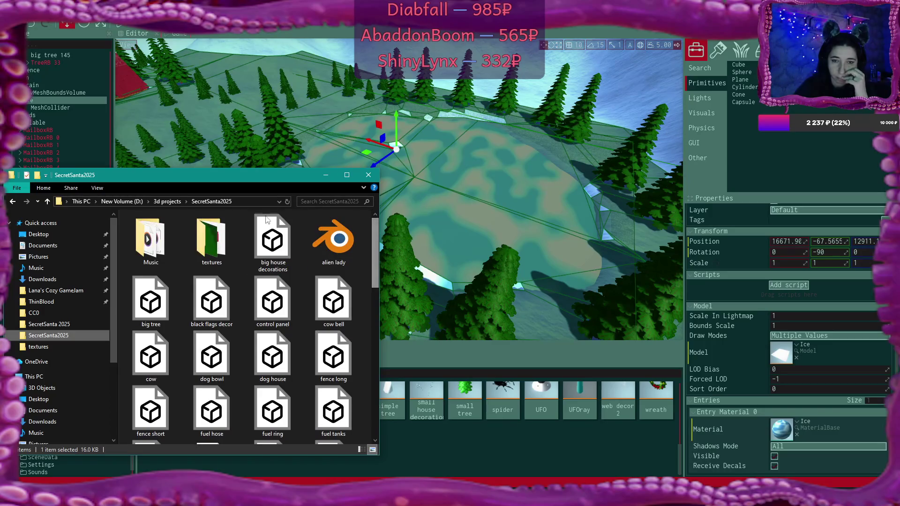
pyautogui.click(173, 202)
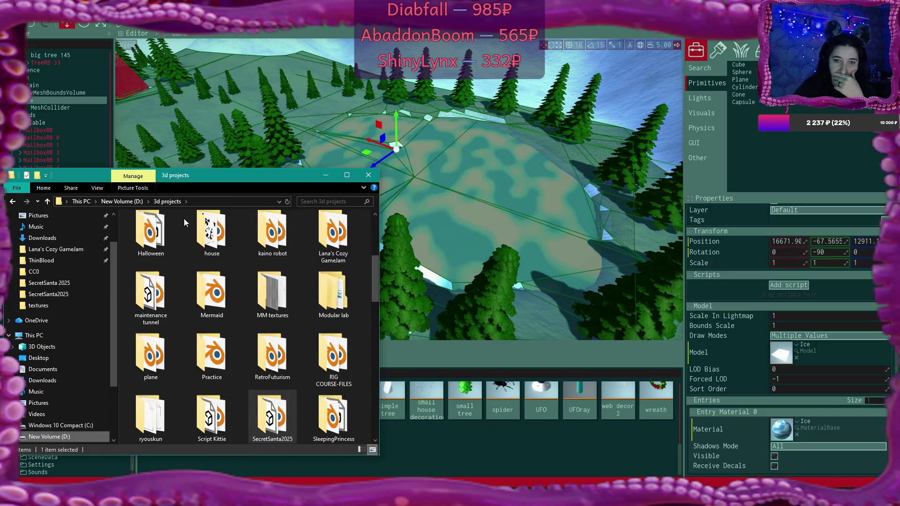
pyautogui.doubleClick(211, 236)
pyautogui.doubleClick(306, 240)
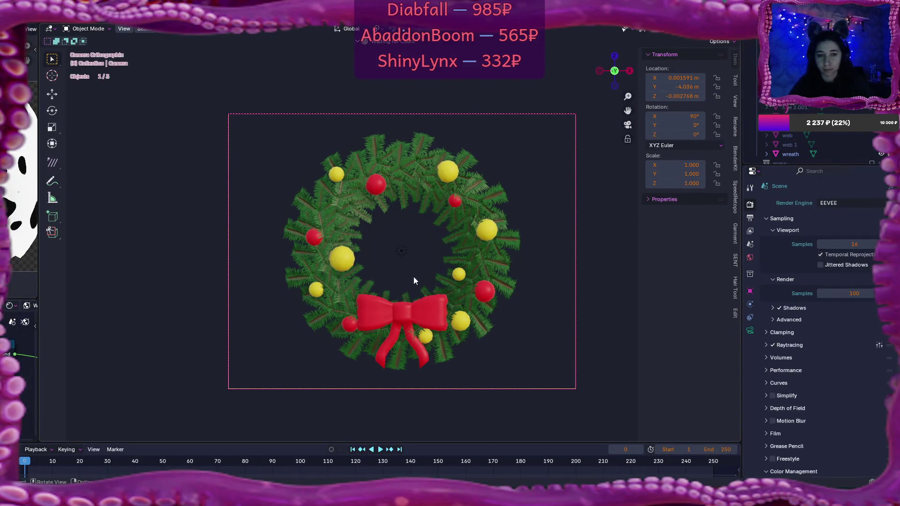
# Step: Leave camera view and unhide all objects with Alt+H
pyautogui.scroll(-5, 399, 275)
pyautogui.moveTo(480, 283); pyautogui.dragTo(507, 274)
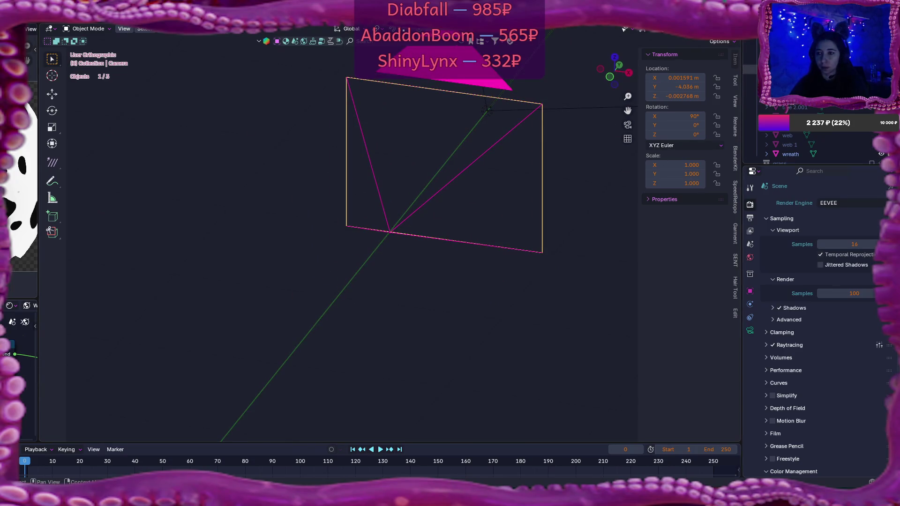
pyautogui.scroll(3, 816, 141)
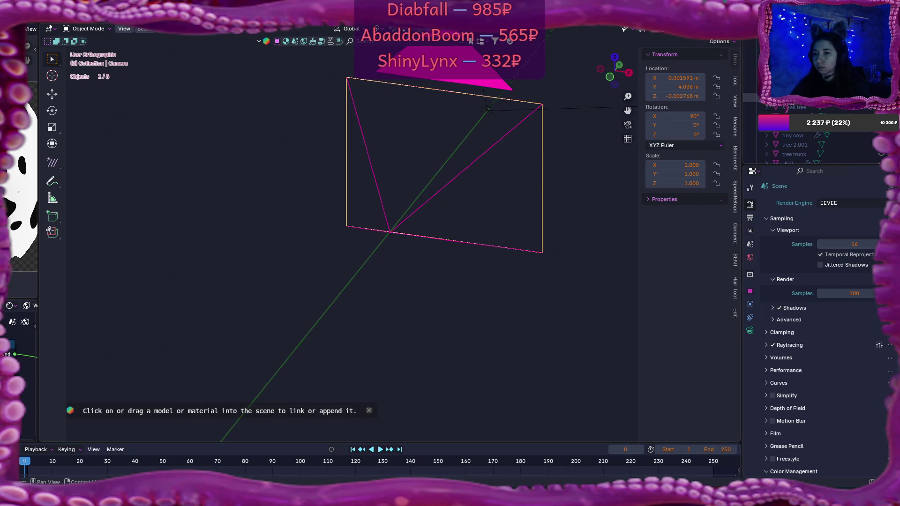
pyautogui.scroll(5, 816, 141)
pyautogui.scroll(2, 816, 141)
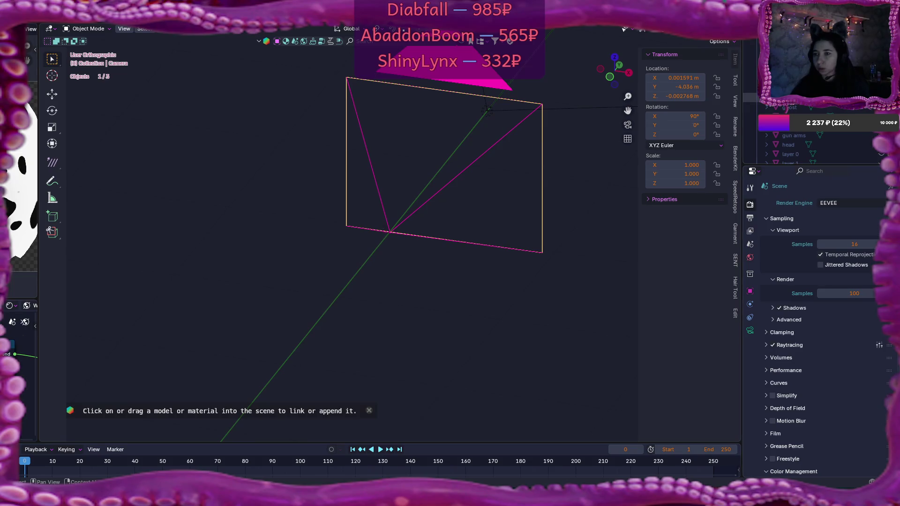
pyautogui.hotkey('alt', 'h')
# Step: Select the big house mesh and enter Edit Mode
pyautogui.scroll(-6, 483, 140)
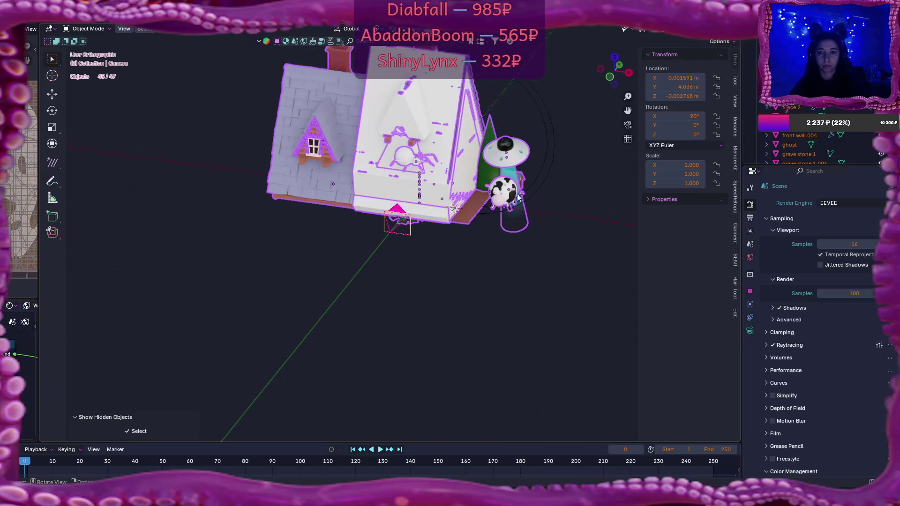
pyautogui.click(470, 226)
pyautogui.scroll(5, 535, 258)
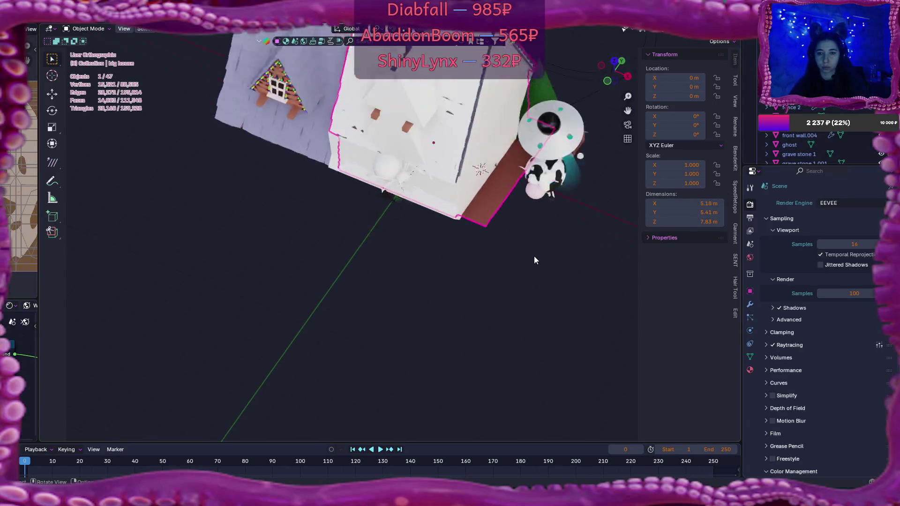
pyautogui.moveTo(543, 252)
pyautogui.mouseDown()
pyautogui.moveTo(451, 278)
pyautogui.moveTo(375, 341)
pyautogui.mouseUp()
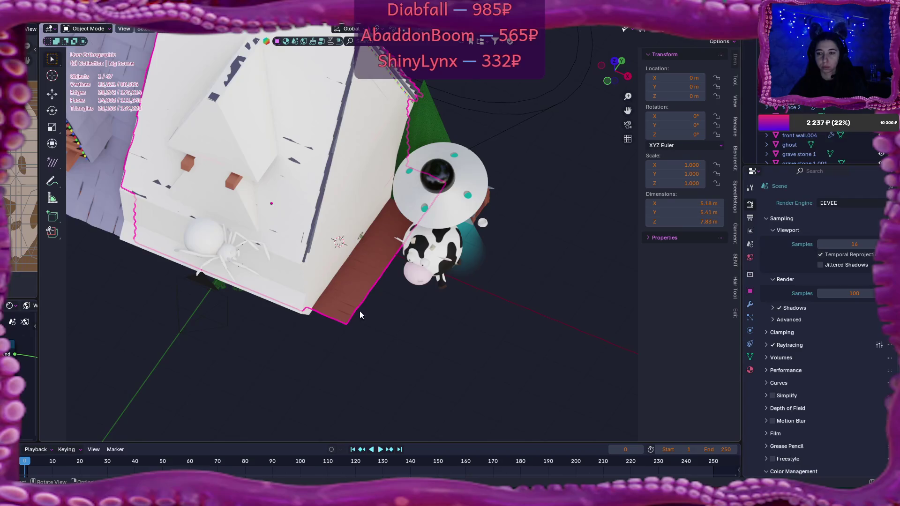
pyautogui.press('Tab')
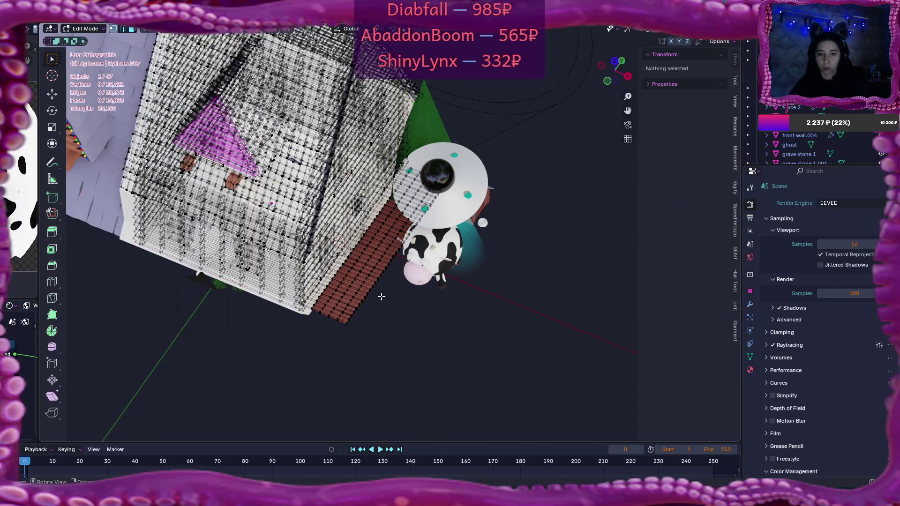
# Step: Duplicate the connected plank walkway strip and shift the copy 2.2584 m along X
pyautogui.scroll(3, 381, 296)
pyautogui.scroll(2, 370, 267)
pyautogui.click(367, 259)
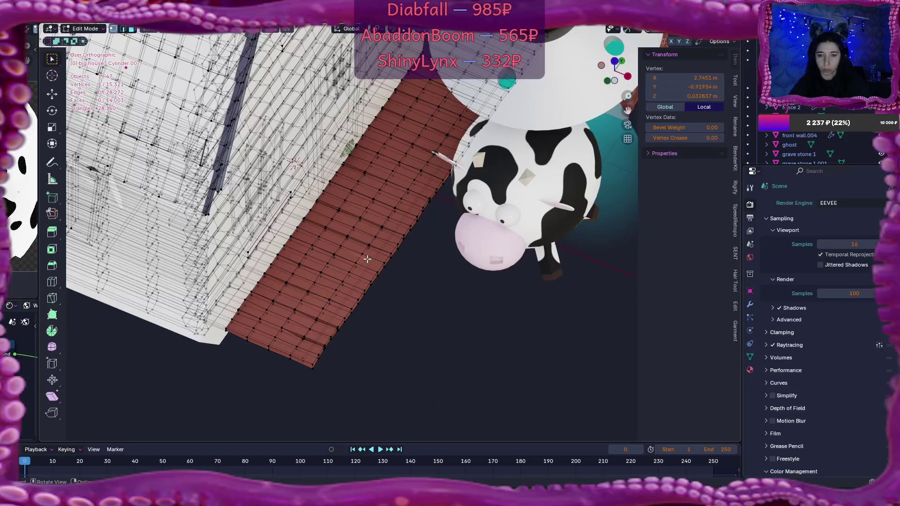
pyautogui.hotkey('ctrl', 'l')
pyautogui.moveTo(363, 255)
pyautogui.mouseDown()
pyautogui.moveTo(462, 263)
pyautogui.moveTo(450, 231)
pyautogui.moveTo(387, 265)
pyautogui.moveTo(445, 282)
pyautogui.moveTo(464, 276)
pyautogui.moveTo(452, 282)
pyautogui.mouseUp()
pyautogui.scroll(-1, 460, 279)
pyautogui.hotkey('shift', 'd')
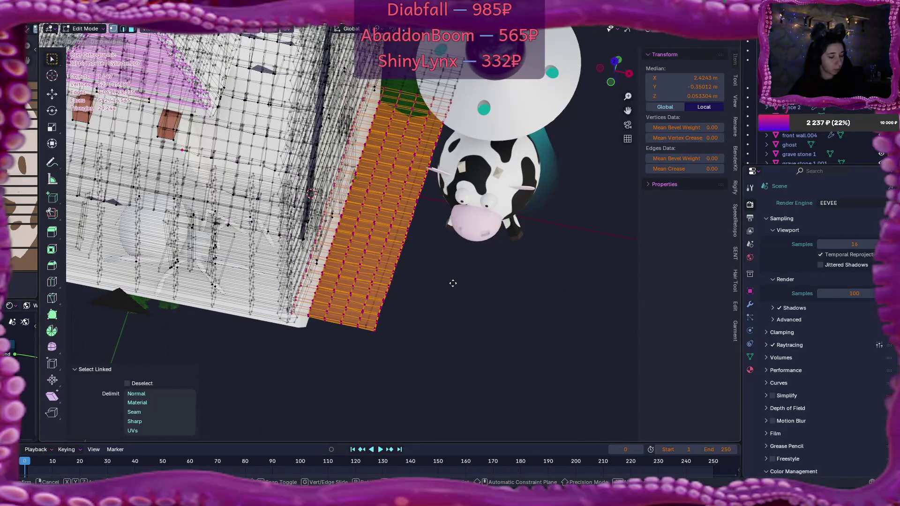
pyautogui.press('y')
pyautogui.press('x')
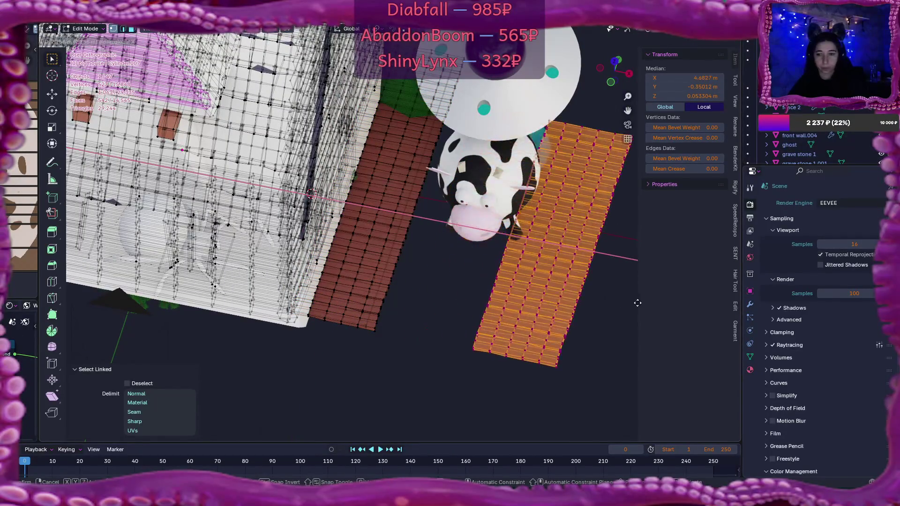
pyautogui.click(566, 310)
# Step: Separate the copied strip into its own object and select it in Object Mode
pyautogui.moveTo(438, 317)
pyautogui.mouseDown()
pyautogui.moveTo(493, 307)
pyautogui.moveTo(450, 281)
pyautogui.moveTo(450, 290)
pyautogui.mouseUp()
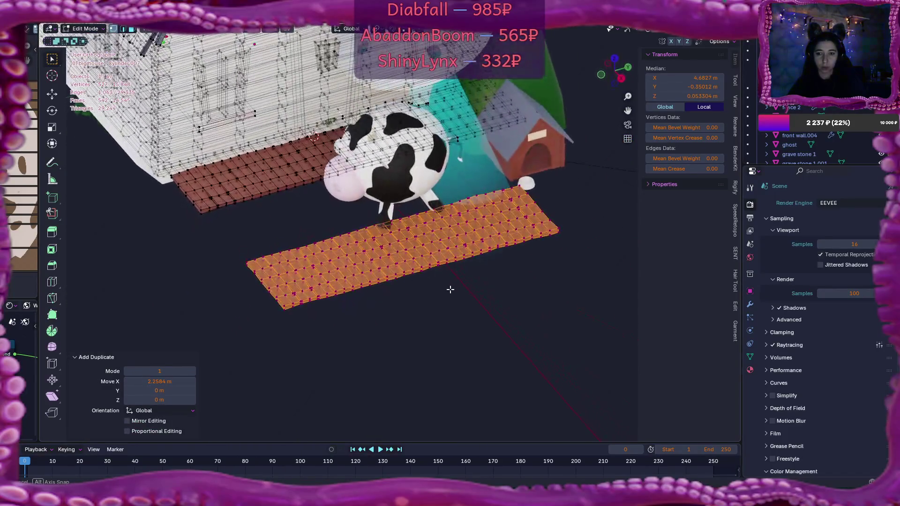
pyautogui.press('p')
pyautogui.click(536, 262)
pyautogui.moveTo(539, 276); pyautogui.dragTo(513, 295)
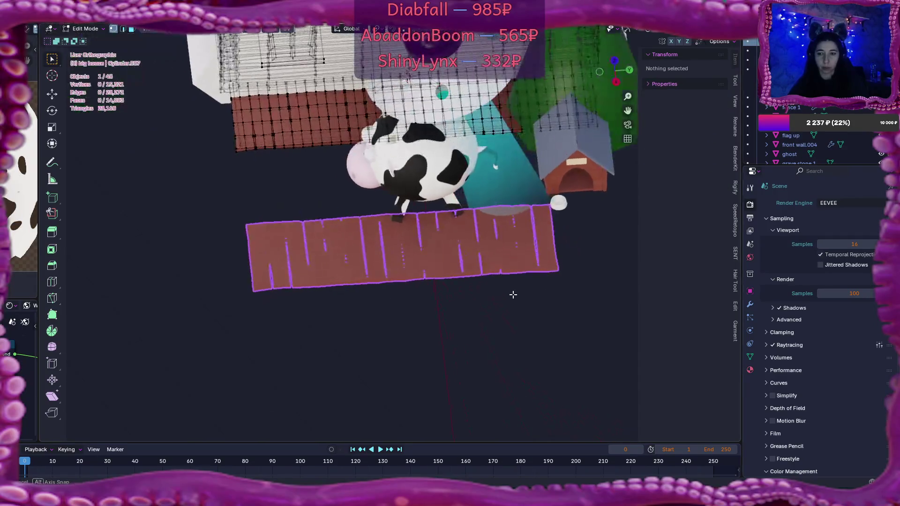
pyautogui.press('Tab')
pyautogui.click(452, 274)
pyautogui.moveTo(452, 274)
pyautogui.mouseDown()
pyautogui.moveTo(466, 299)
pyautogui.moveTo(495, 259)
pyautogui.moveTo(502, 270)
pyautogui.mouseUp()
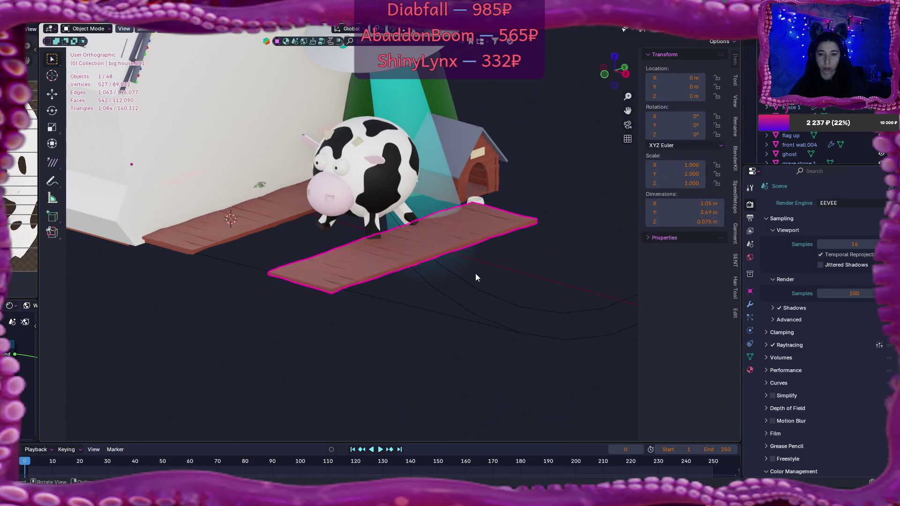
# Step: Set the plank object's origin to its geometry
pyautogui.rightClick(428, 250)
pyautogui.moveTo(430, 291)
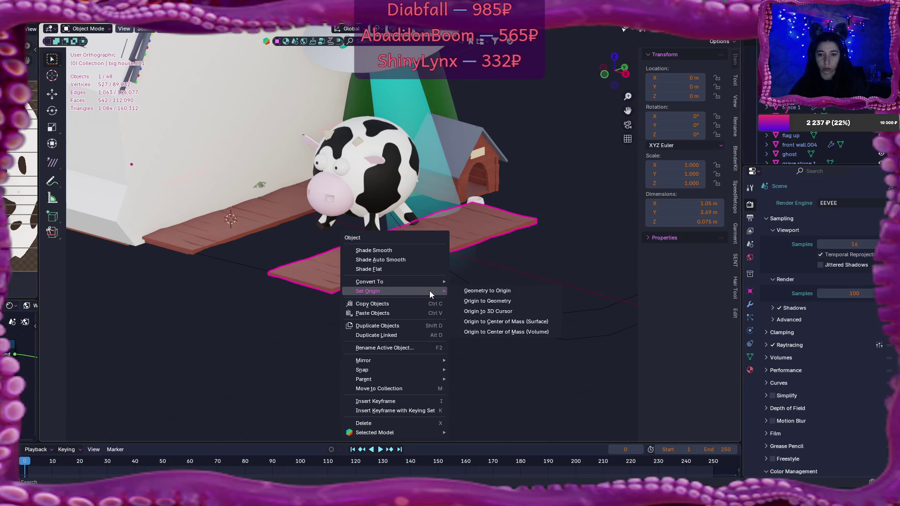
pyautogui.click(495, 306)
pyautogui.moveTo(495, 308)
pyautogui.mouseDown()
pyautogui.moveTo(456, 273)
pyautogui.moveTo(494, 325)
pyautogui.mouseUp()
pyautogui.scroll(5, 490, 308)
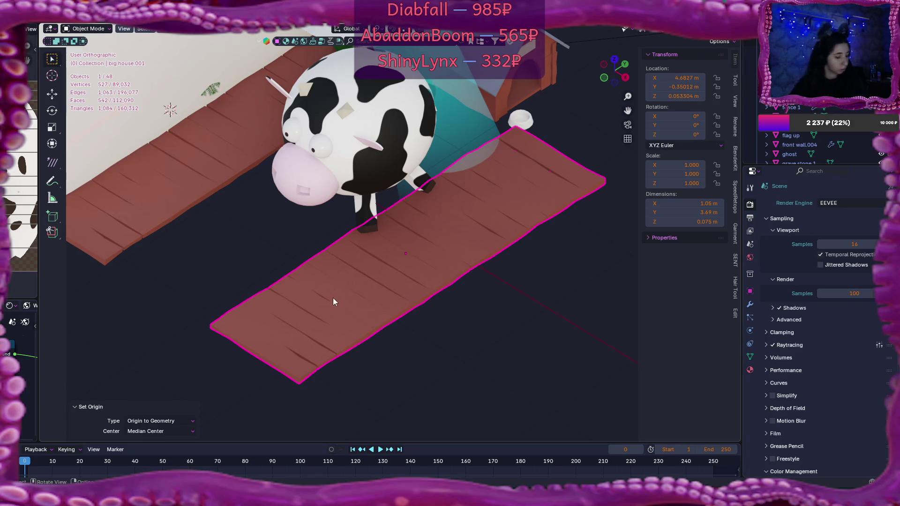
# Step: Inspect the plank alone in local view, then return to the full scene
pyautogui.press('1')
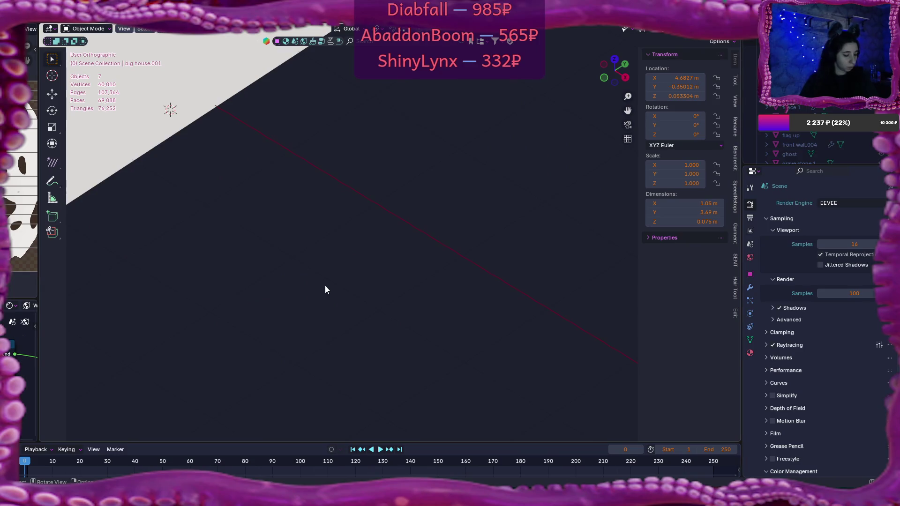
pyautogui.scroll(-5, 326, 281)
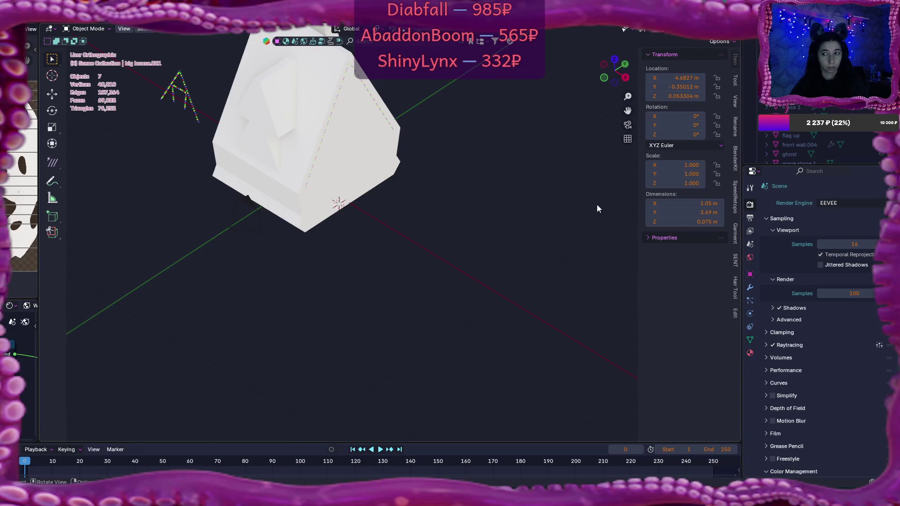
pyautogui.scroll(-5, 806, 140)
pyautogui.scroll(-3, 806, 141)
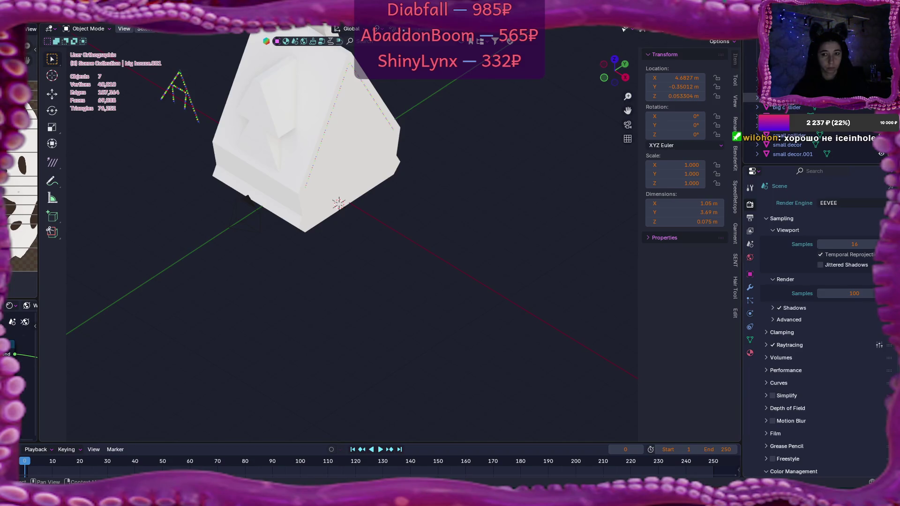
pyautogui.scroll(-8, 401, 187)
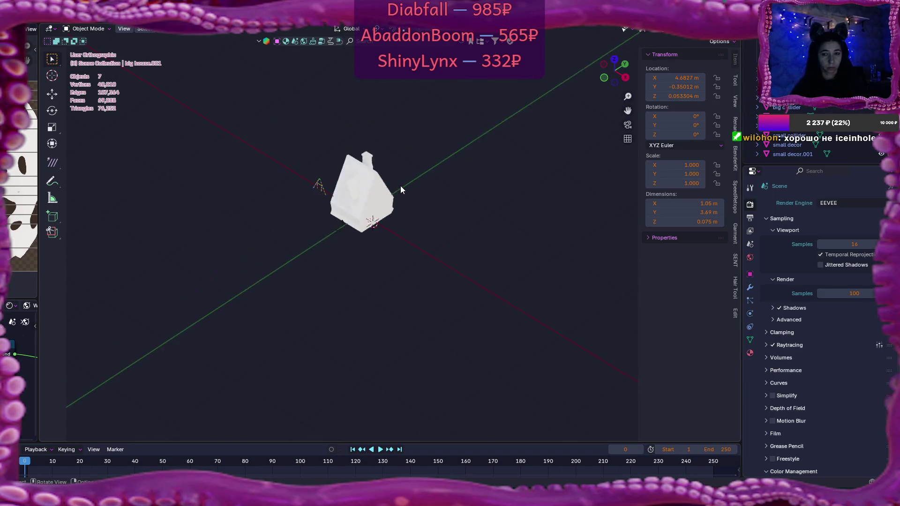
pyautogui.press('KP_Divide')
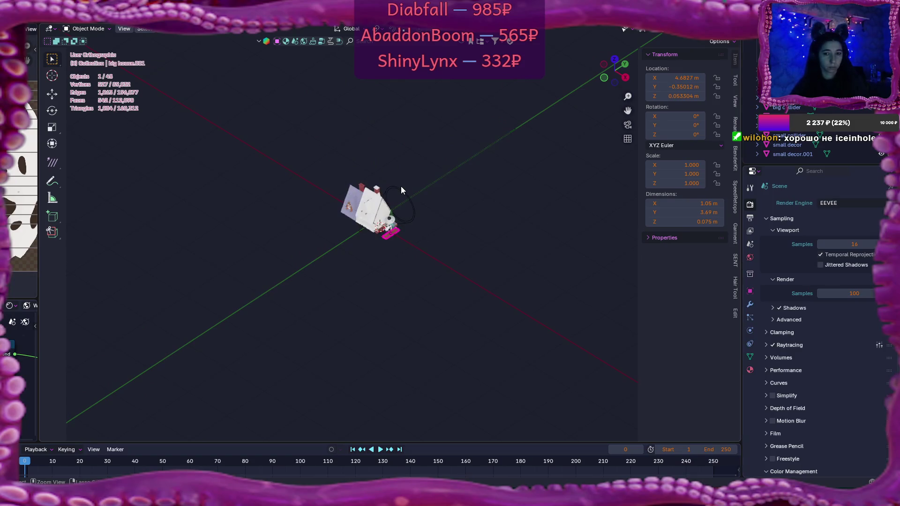
pyautogui.scroll(2, 408, 258)
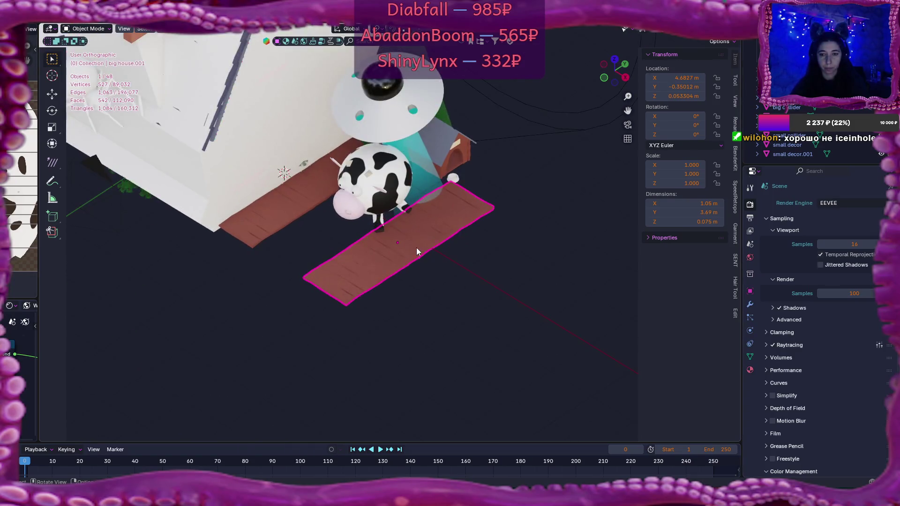
# Step: Rename the plank object to 'bridge'
pyautogui.press('F2')
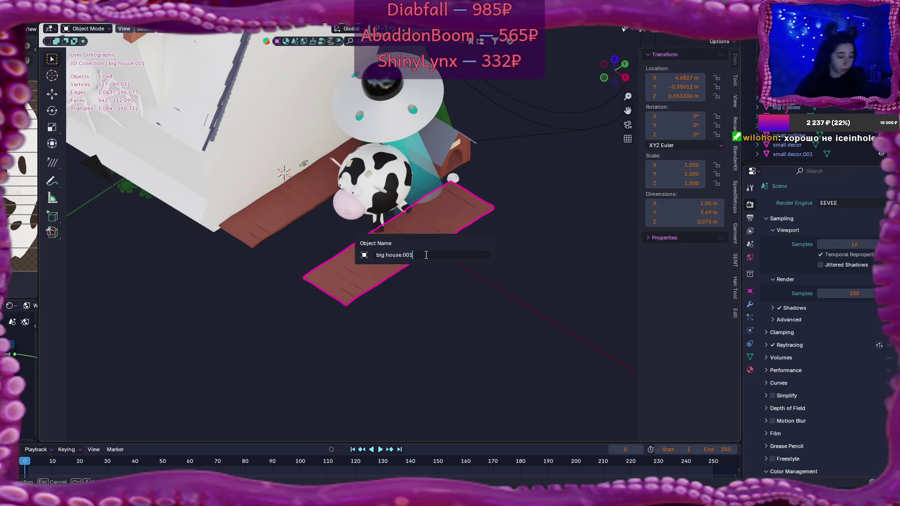
pyautogui.write('bri')
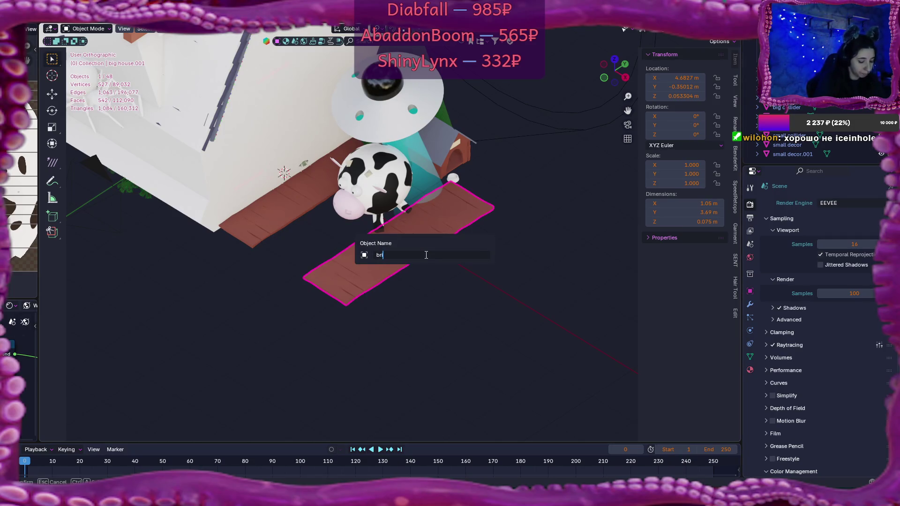
pyautogui.write('dge')
pyautogui.press('Return')
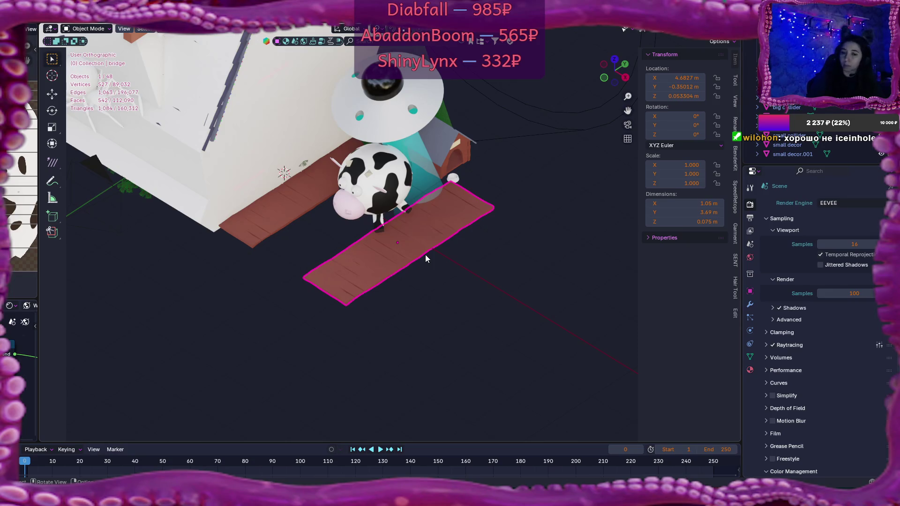
pyautogui.hotkey('alt', 'Tab')
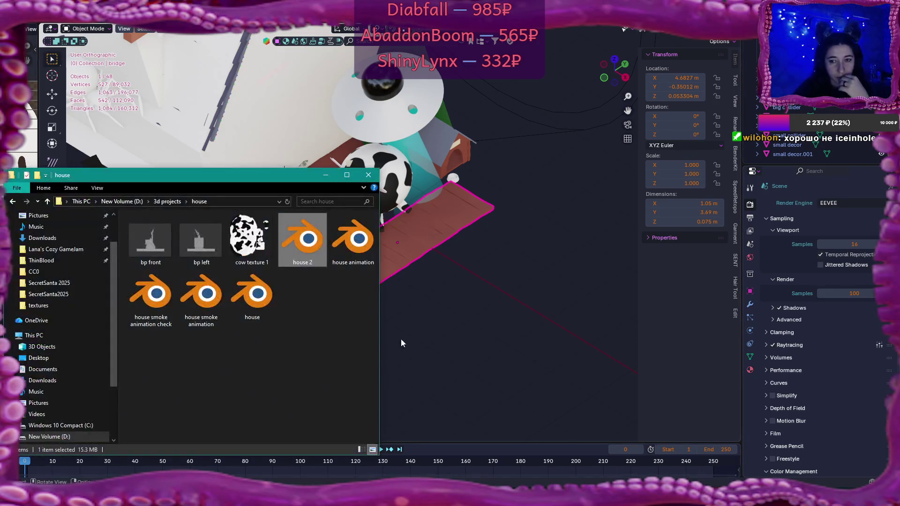
# Step: Go up to the 3d projects folder and open the Do No Harm folder
pyautogui.click(167, 201)
pyautogui.moveTo(323, 319)
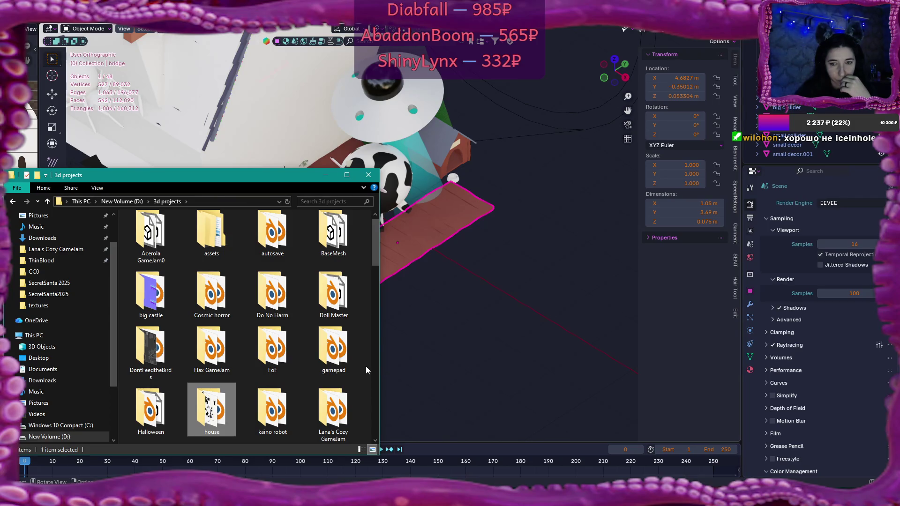
pyautogui.doubleClick(273, 293)
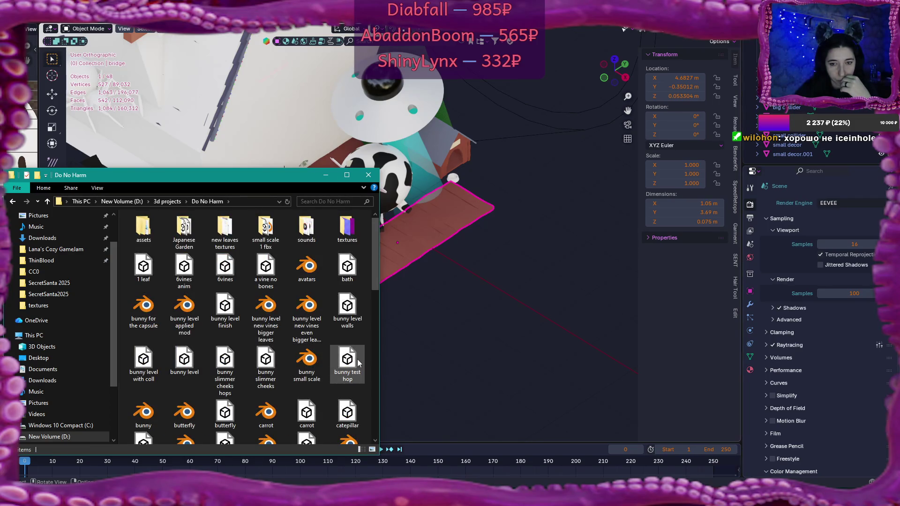
pyautogui.moveTo(312, 174)
pyautogui.mouseDown()
pyautogui.moveTo(403, 113)
pyautogui.moveTo(383, 153)
pyautogui.mouseUp()
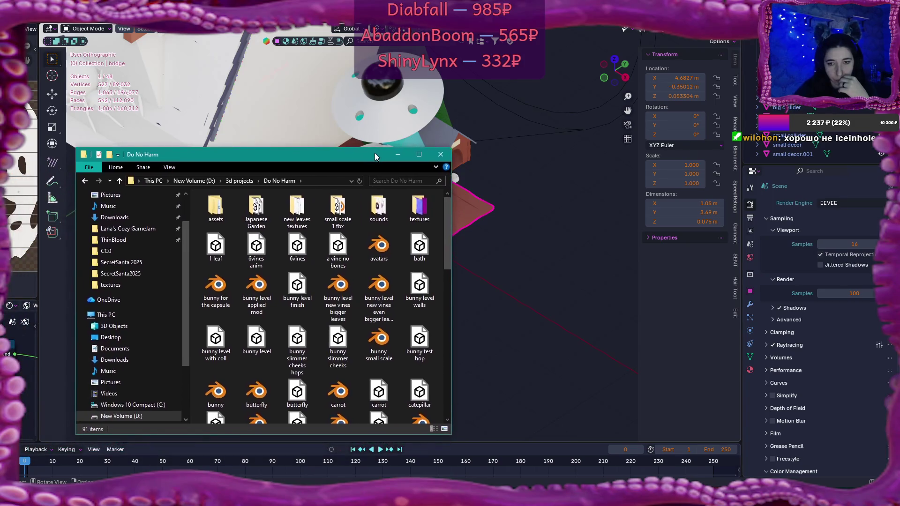
# Step: Peek into the Japanese Garden folder, return, and open the Japanese garden blend file
pyautogui.doubleClick(256, 206)
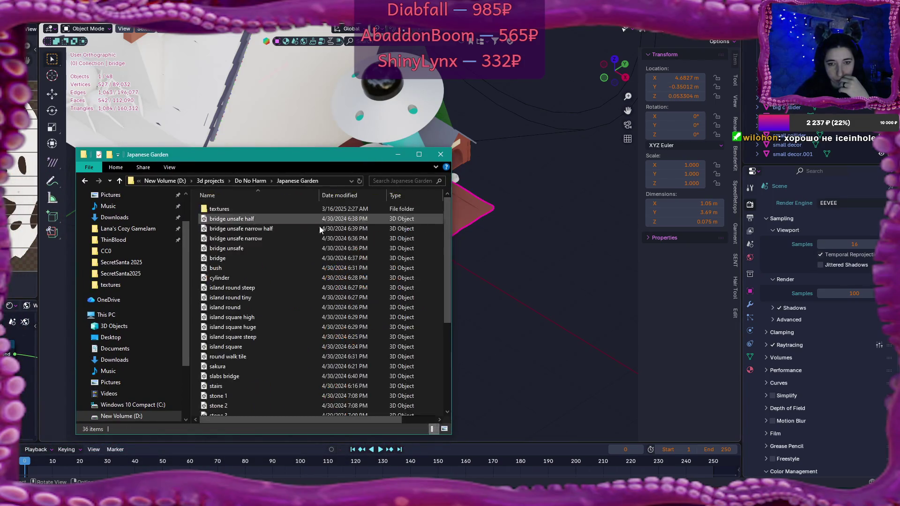
pyautogui.scroll(-2, 347, 279)
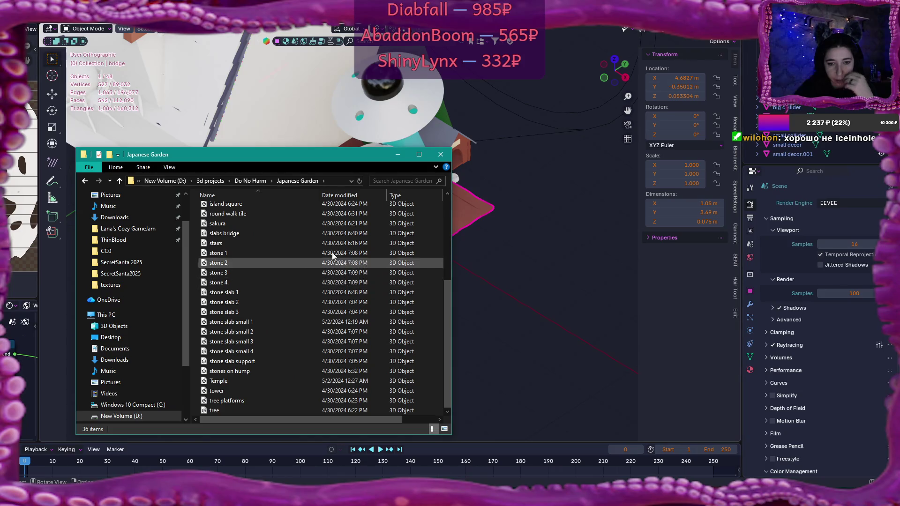
pyautogui.click(251, 180)
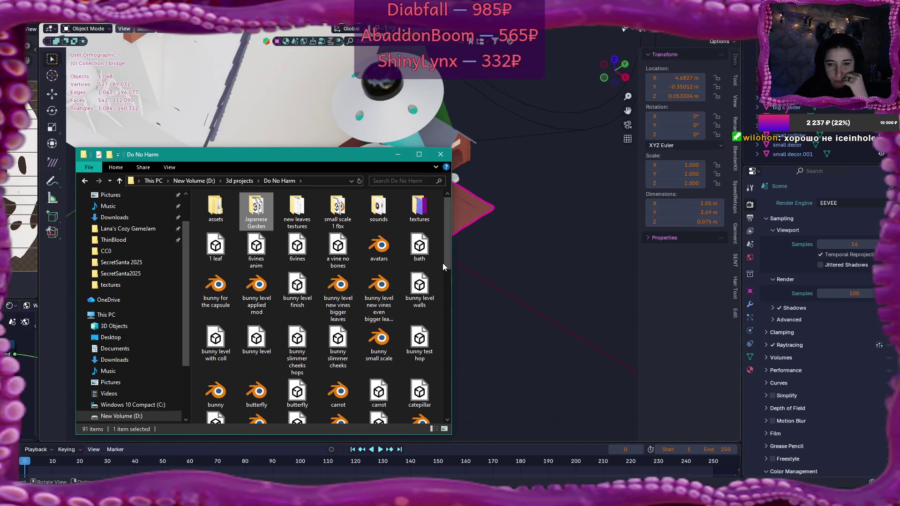
pyautogui.scroll(-3, 443, 265)
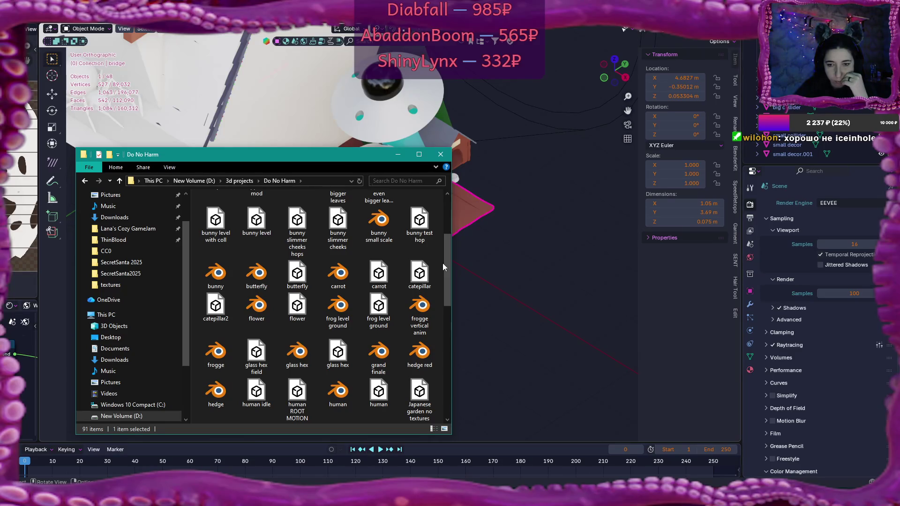
pyautogui.scroll(-3, 443, 263)
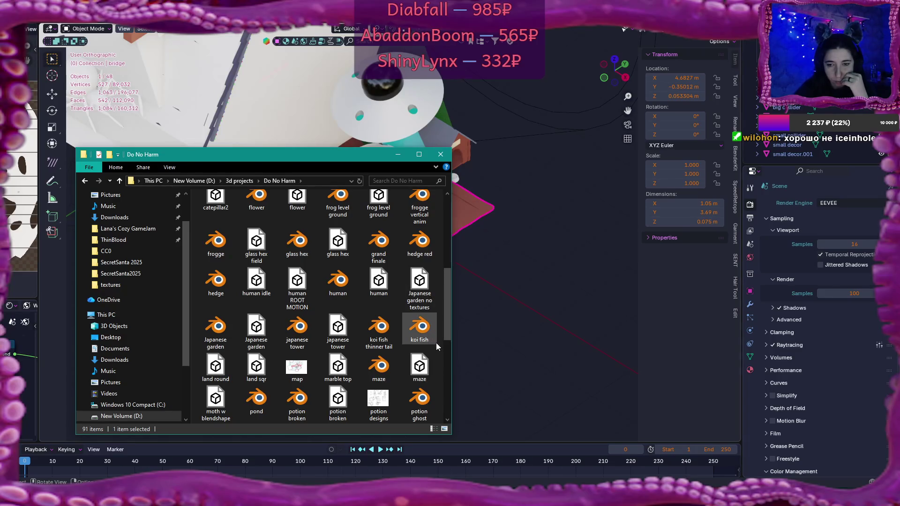
pyautogui.doubleClick(216, 328)
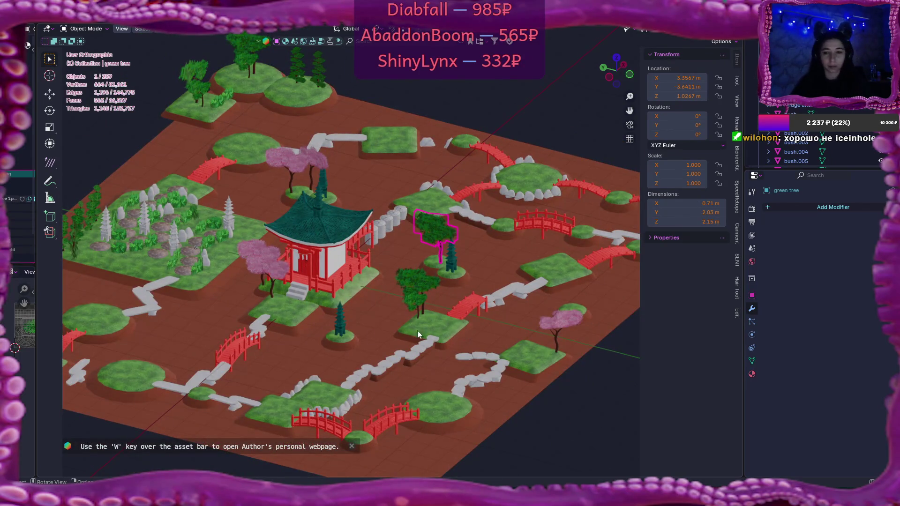
# Step: Select the red half bridge 'half a bridge unsafe.001' and orbit to a low side view
pyautogui.moveTo(361, 323)
pyautogui.mouseDown()
pyautogui.moveTo(391, 282)
pyautogui.moveTo(409, 277)
pyautogui.mouseUp()
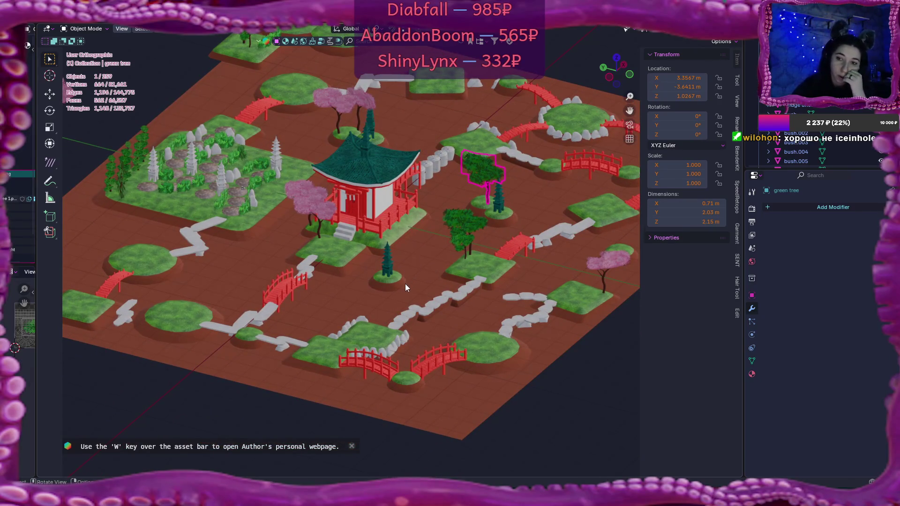
pyautogui.click(521, 253)
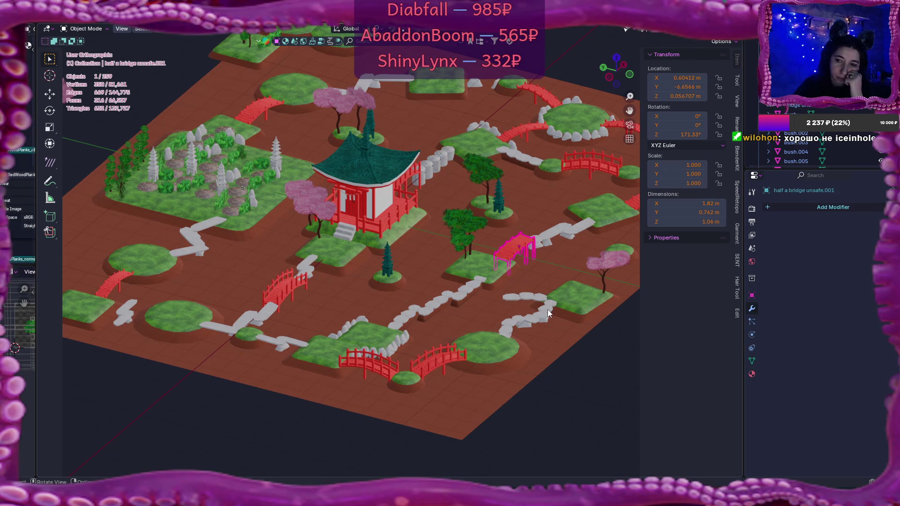
pyautogui.moveTo(521, 285)
pyautogui.mouseDown()
pyautogui.moveTo(428, 266)
pyautogui.moveTo(500, 286)
pyautogui.mouseUp()
pyautogui.scroll(5, 507, 287)
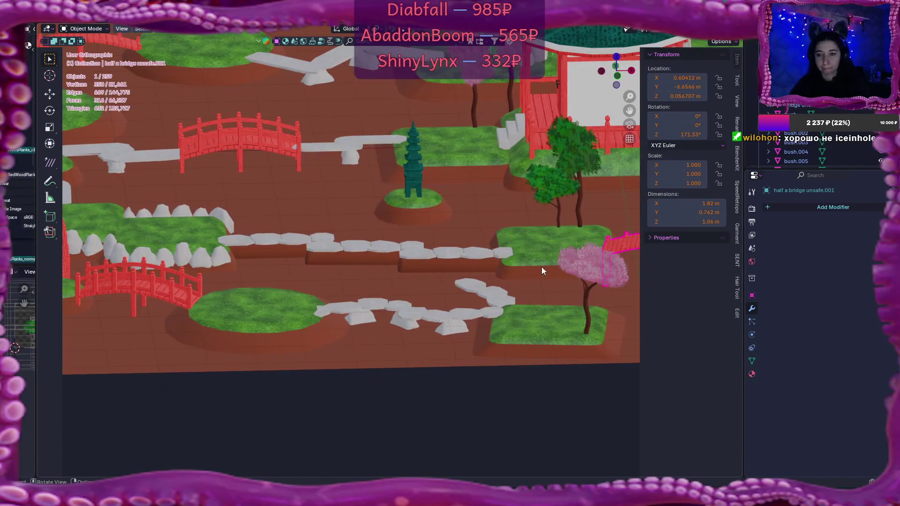
# Step: Zoom in and orbit around the selected bridge, then pull back to a higher view
pyautogui.moveTo(556, 268); pyautogui.dragTo(387, 289)
pyautogui.scroll(6, 466, 291)
pyautogui.moveTo(467, 294); pyautogui.dragTo(268, 298)
pyautogui.scroll(-5, 386, 276)
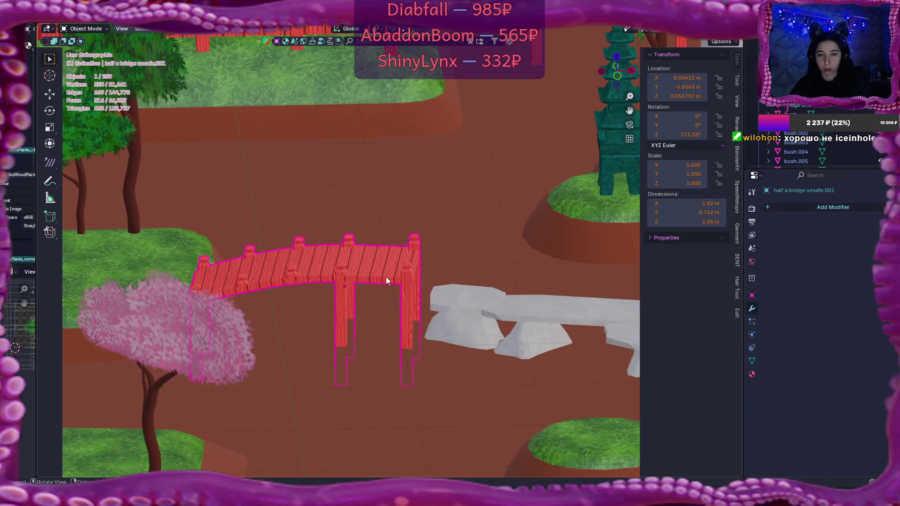
pyautogui.moveTo(389, 279)
pyautogui.mouseDown()
pyautogui.moveTo(434, 286)
pyautogui.moveTo(424, 294)
pyautogui.moveTo(483, 290)
pyautogui.moveTo(347, 296)
pyautogui.moveTo(434, 296)
pyautogui.mouseUp()
pyautogui.scroll(-3, 441, 287)
pyautogui.scroll(-2, 446, 291)
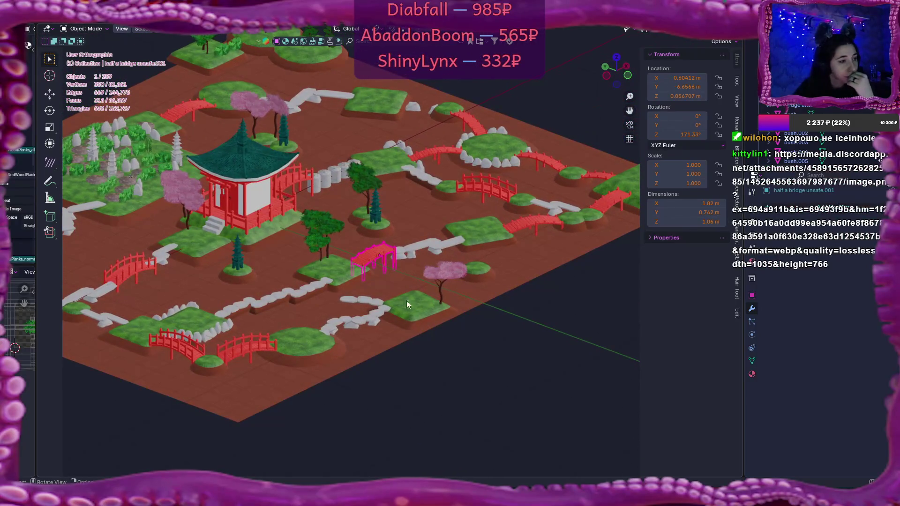
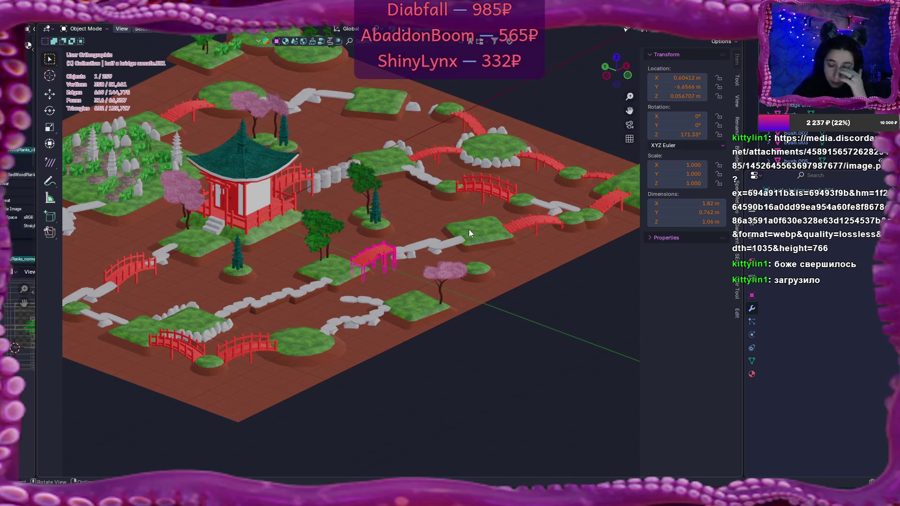
# Step: Frame and zoom the Blender view on the selected bridge
pyautogui.scroll(-1, 469, 229)
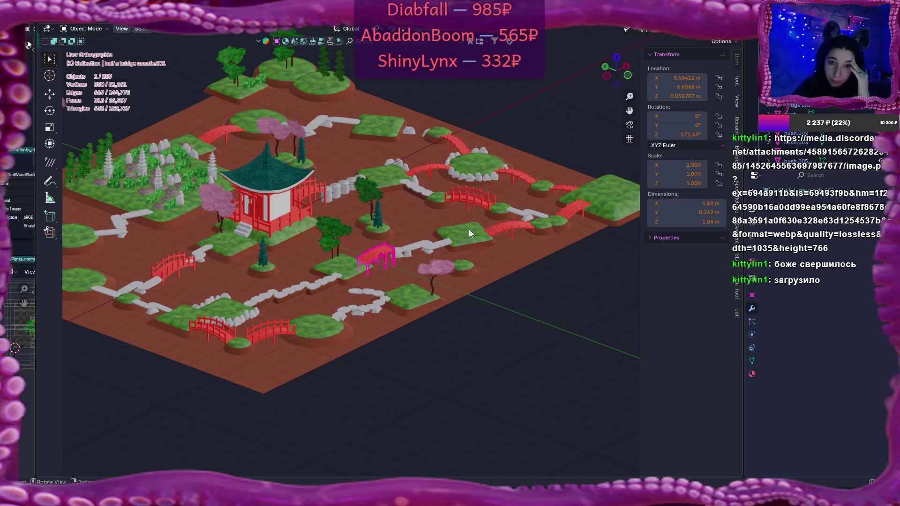
pyautogui.press('KP_Decimal')
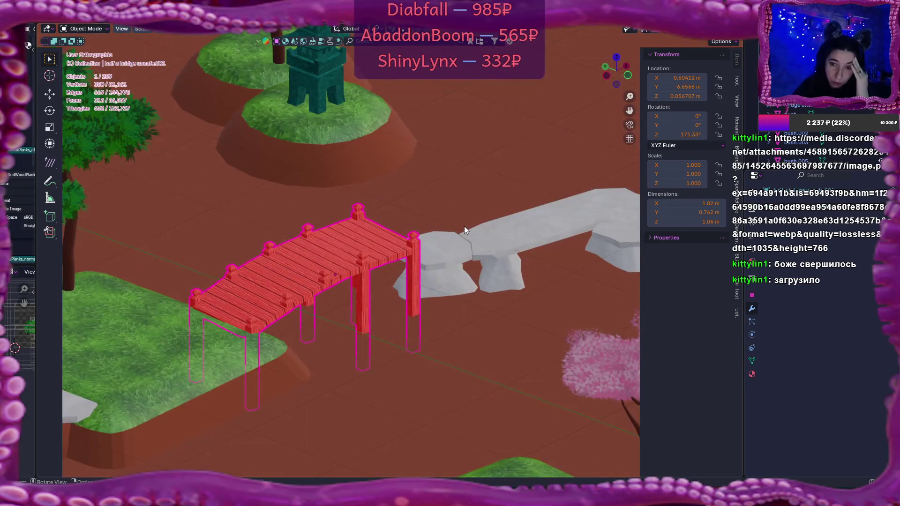
pyautogui.scroll(-2, 464, 229)
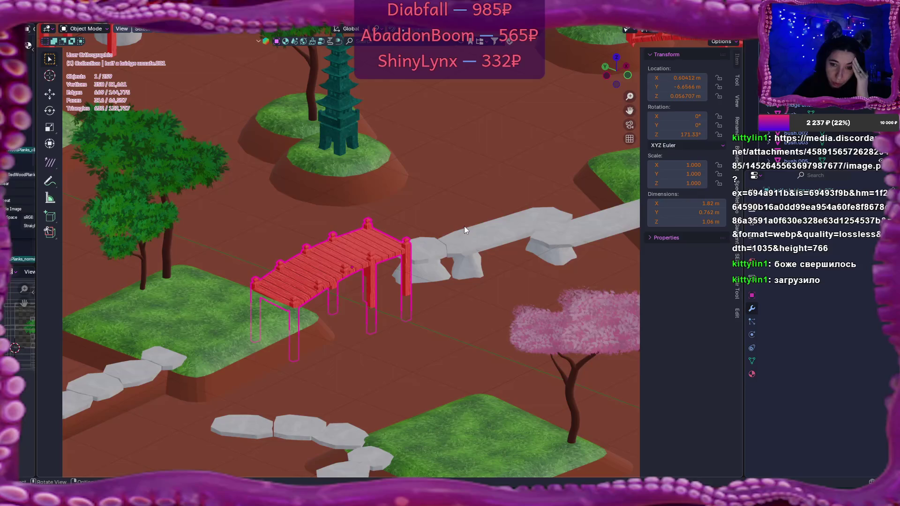
pyautogui.scroll(-5, 372, 241)
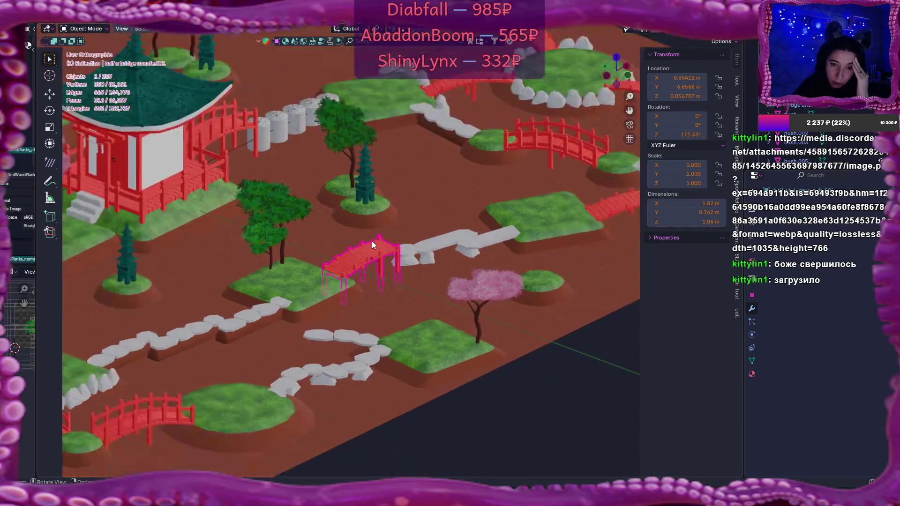
pyautogui.scroll(-1, 372, 241)
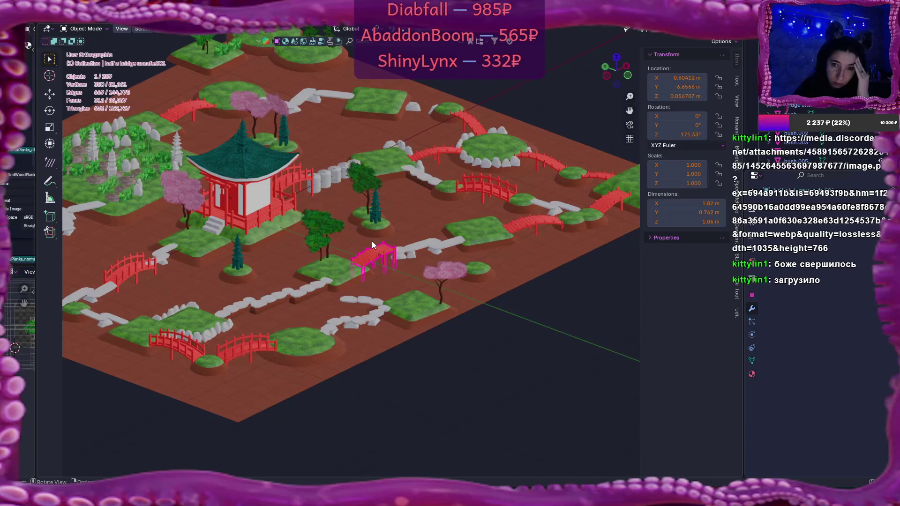
pyautogui.scroll(6, 372, 241)
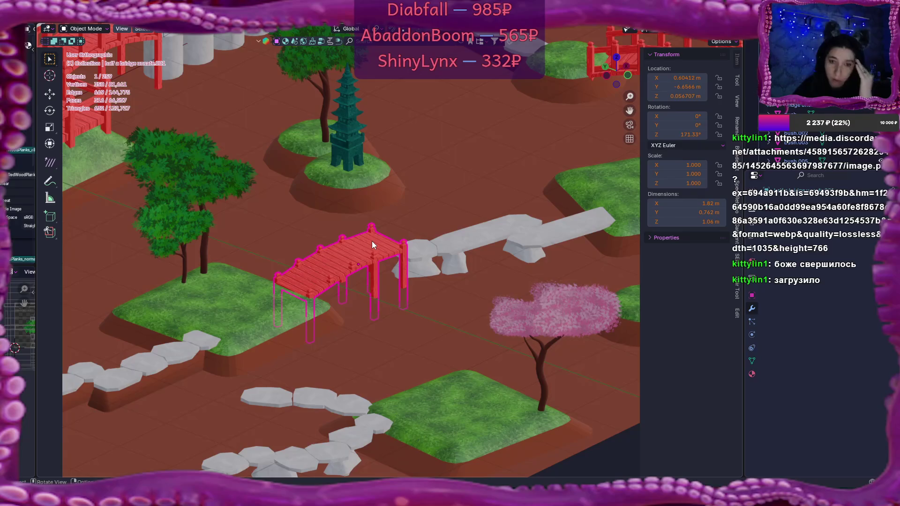
pyautogui.scroll(-6, 372, 241)
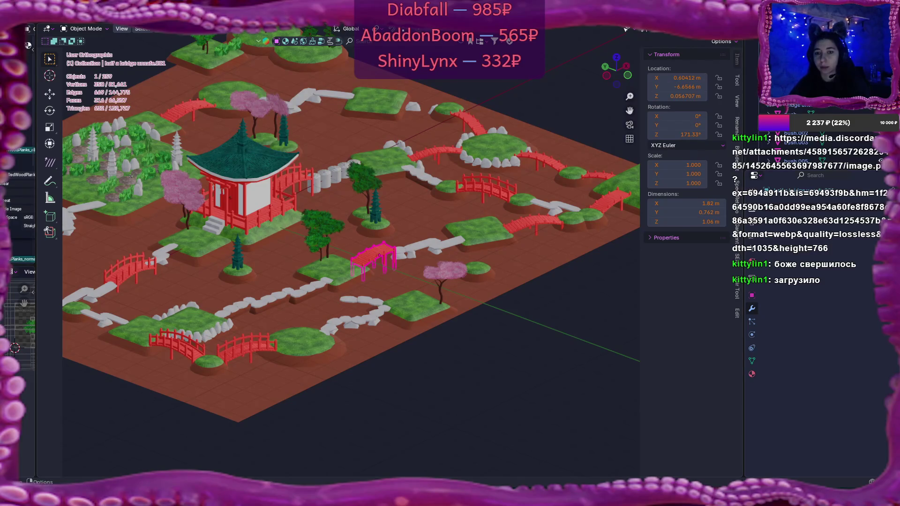
pyautogui.press('KP_Decimal')
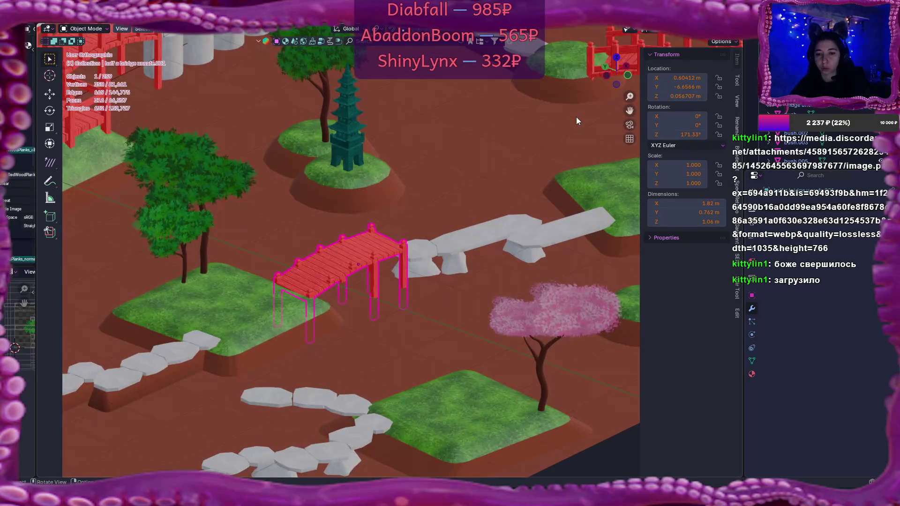
pyautogui.scroll(-3, 577, 121)
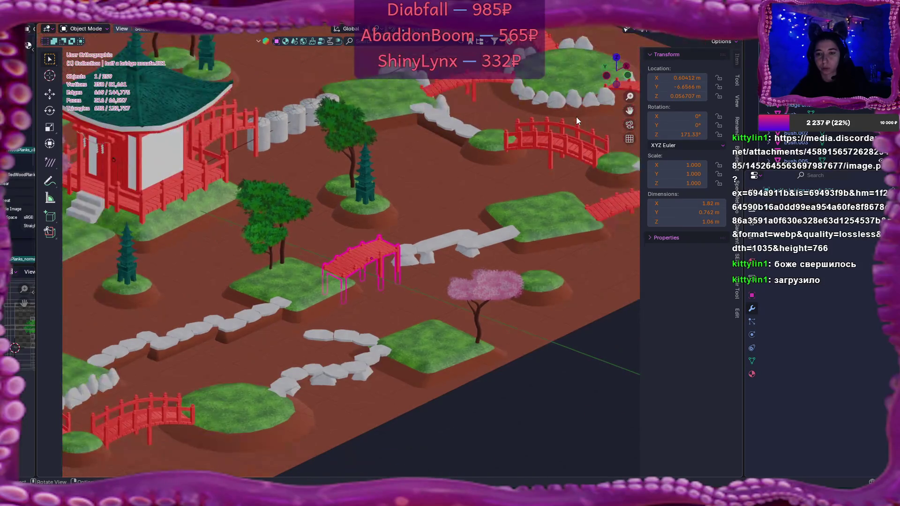
# Step: Check the nearby stones and slabs, then export the bridge as bridge.fbx
pyautogui.click(575, 97)
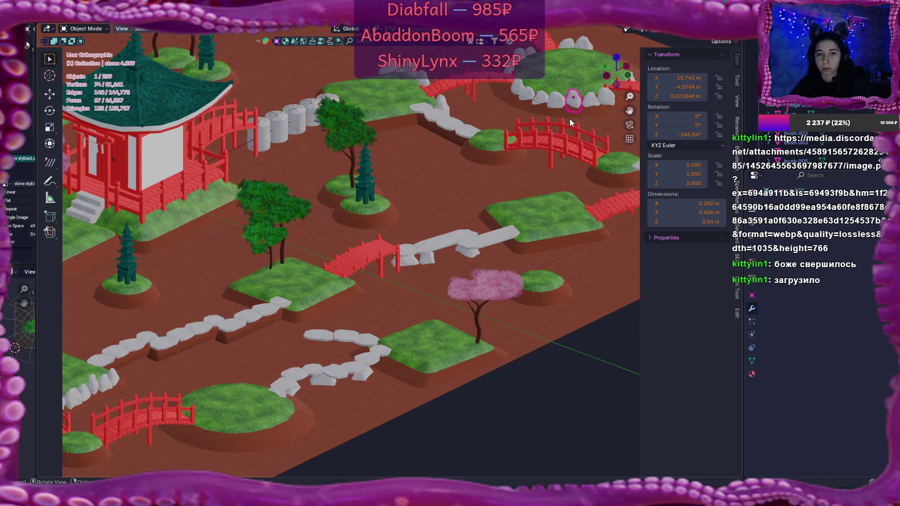
pyautogui.scroll(-2, 410, 157)
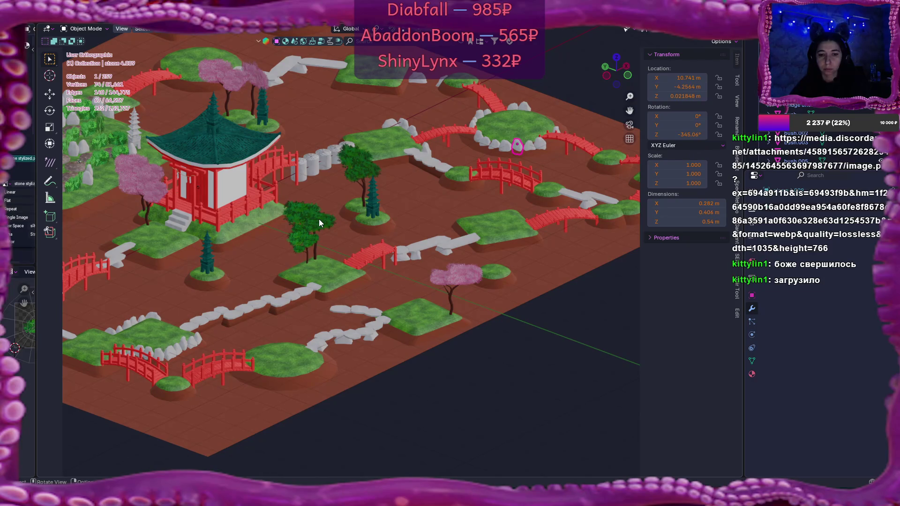
pyautogui.scroll(3, 319, 218)
pyautogui.click(237, 325)
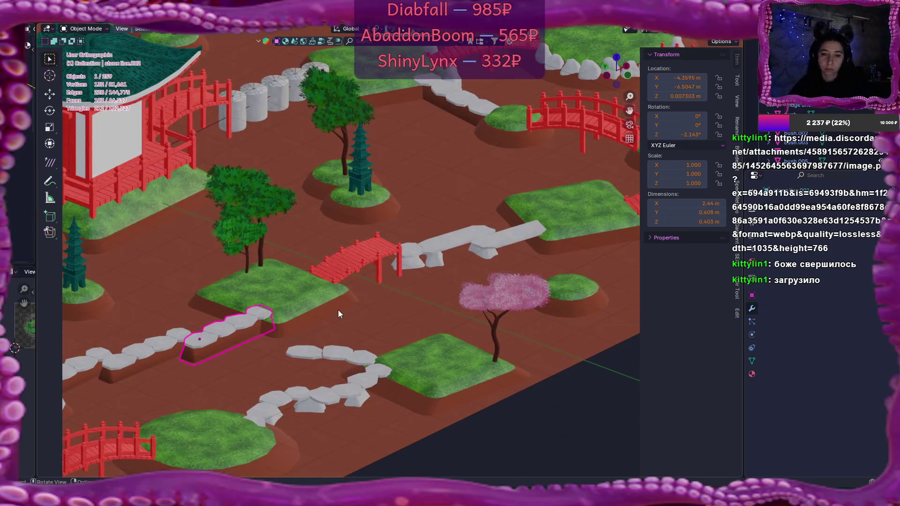
pyautogui.click(461, 237)
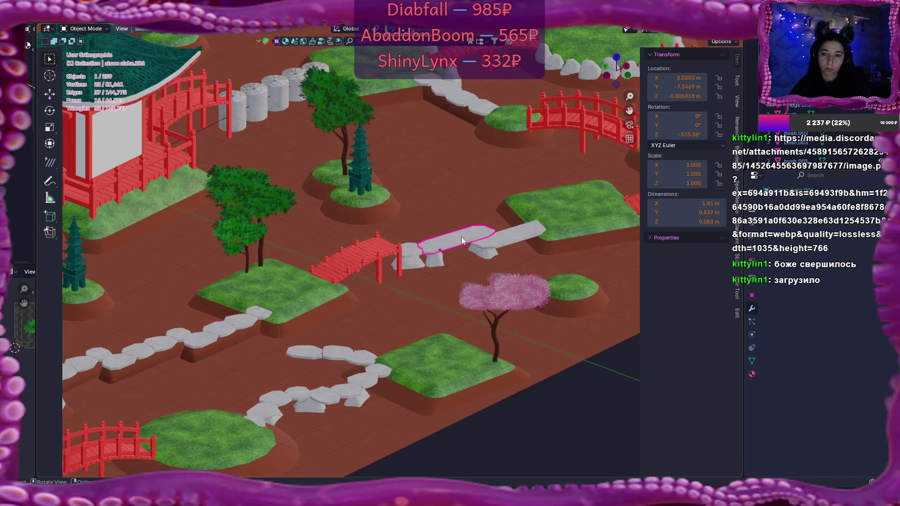
pyautogui.click(504, 239)
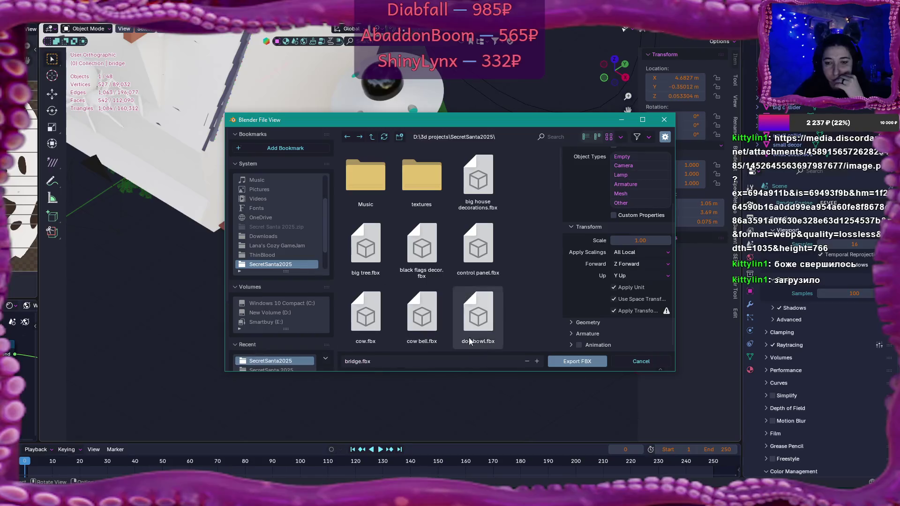
pyautogui.click(554, 360)
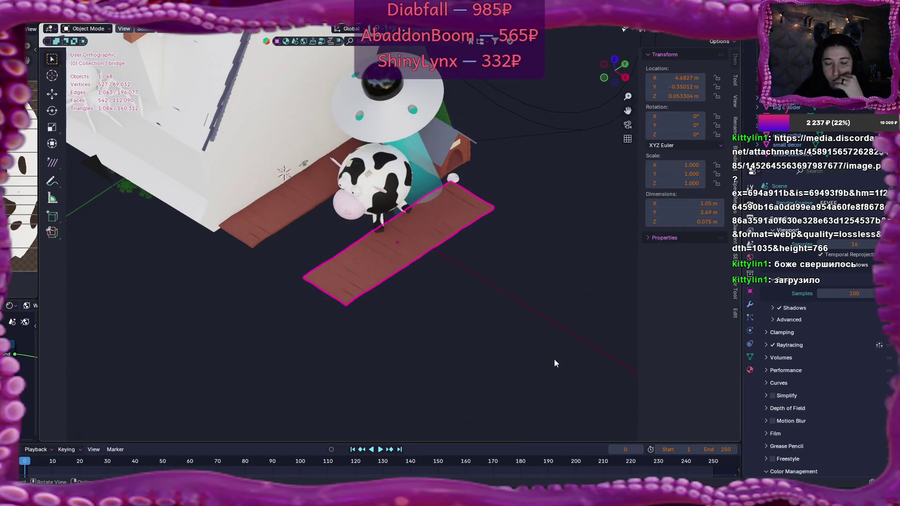
pyautogui.hotkey('alt', 'Tab')
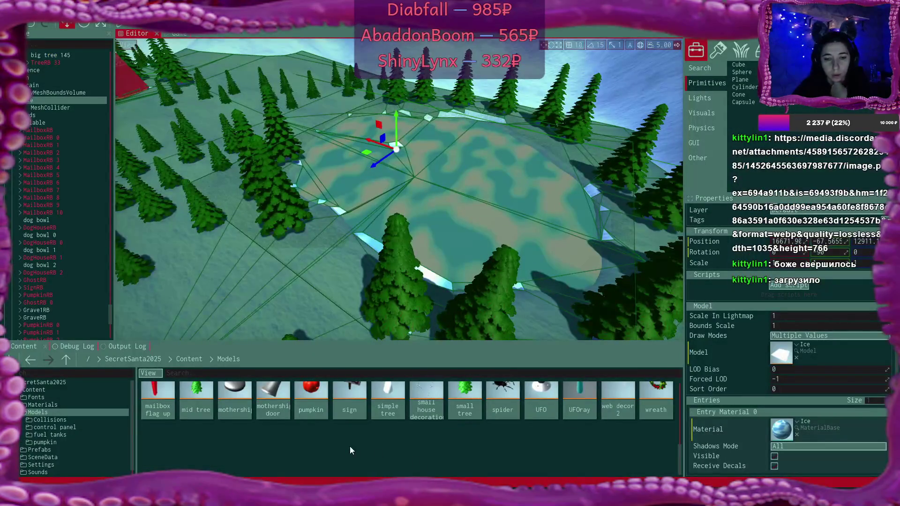
# Step: Drag bridge.fbx from the 3d projects > SecretSanta2025 folder into the Models content folder
pyautogui.click(238, 471)
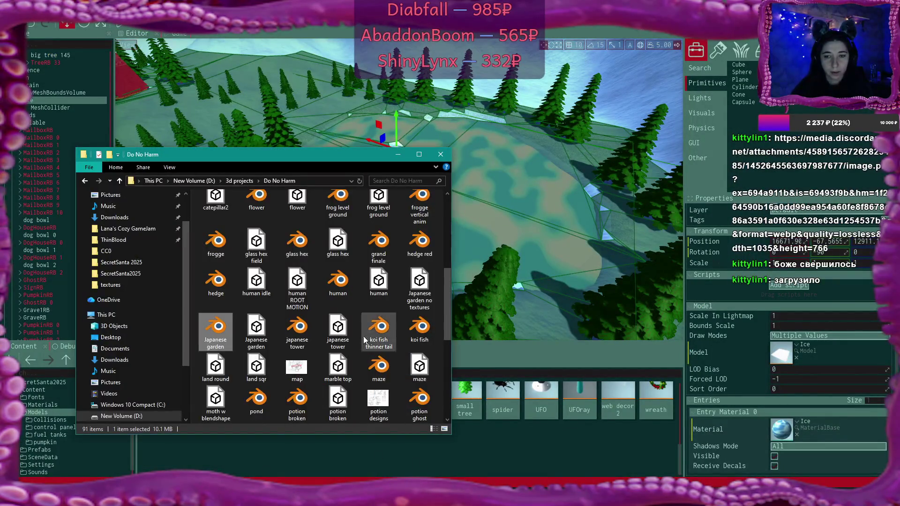
pyautogui.click(239, 180)
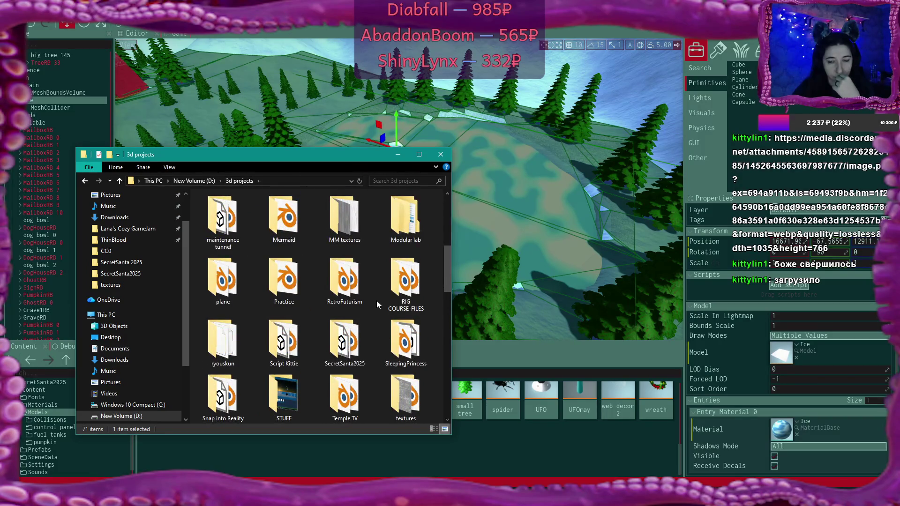
pyautogui.doubleClick(345, 342)
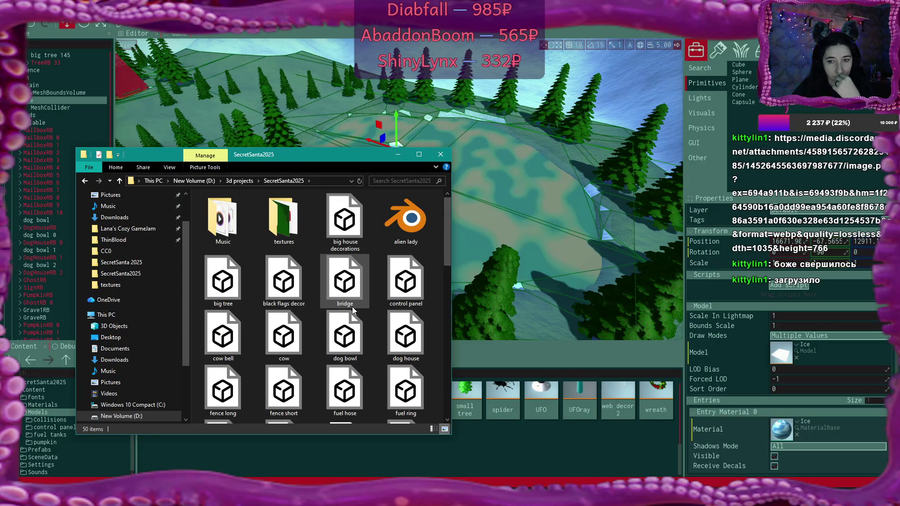
pyautogui.moveTo(349, 300)
pyautogui.mouseDown()
pyautogui.moveTo(372, 306)
pyautogui.moveTo(499, 457)
pyautogui.mouseUp()
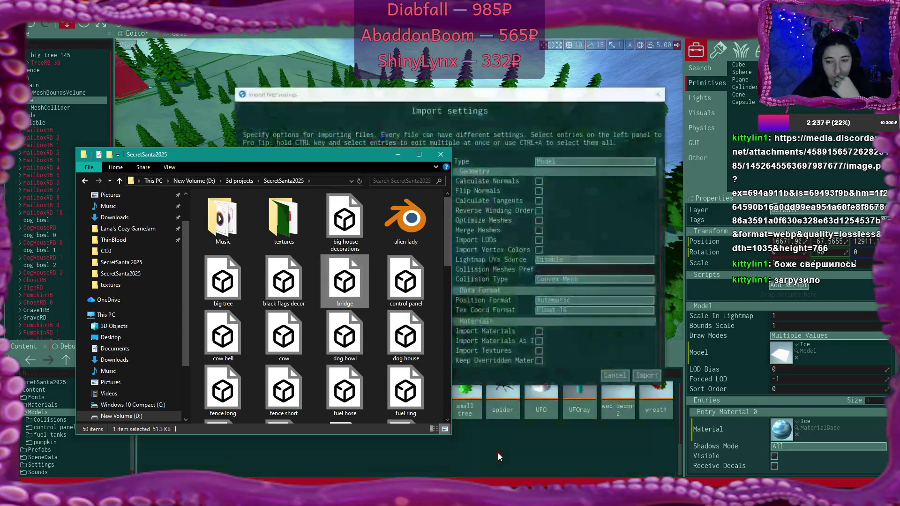
# Step: Import the bridge with Import Materials and Import Textures turned off
pyautogui.click(606, 134)
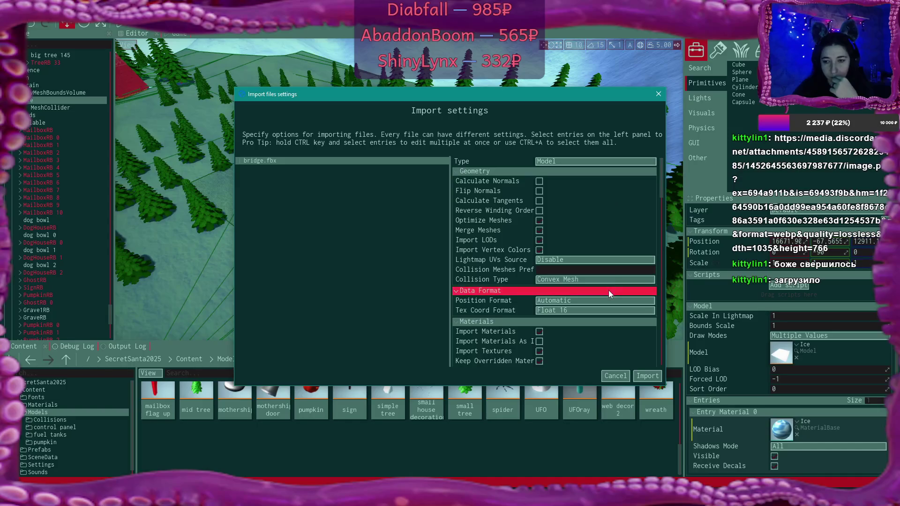
pyautogui.click(539, 331)
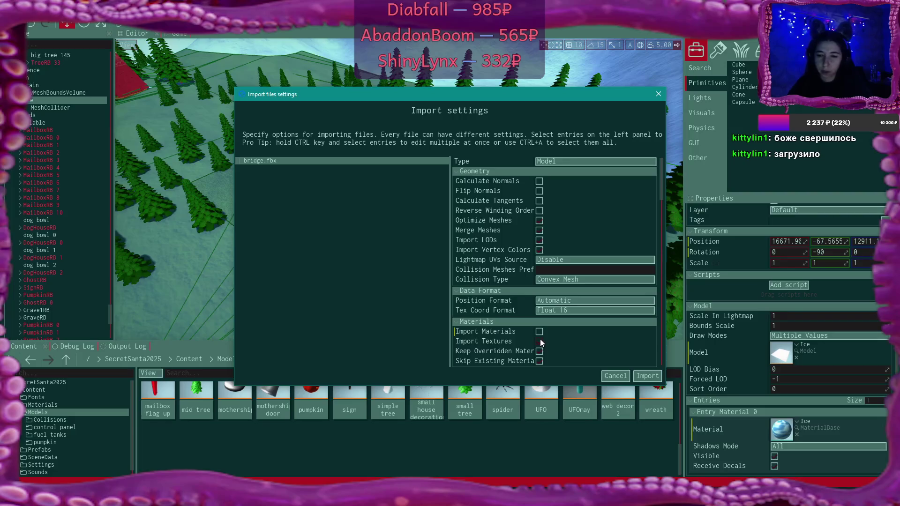
pyautogui.click(539, 340)
pyautogui.scroll(-3, 546, 338)
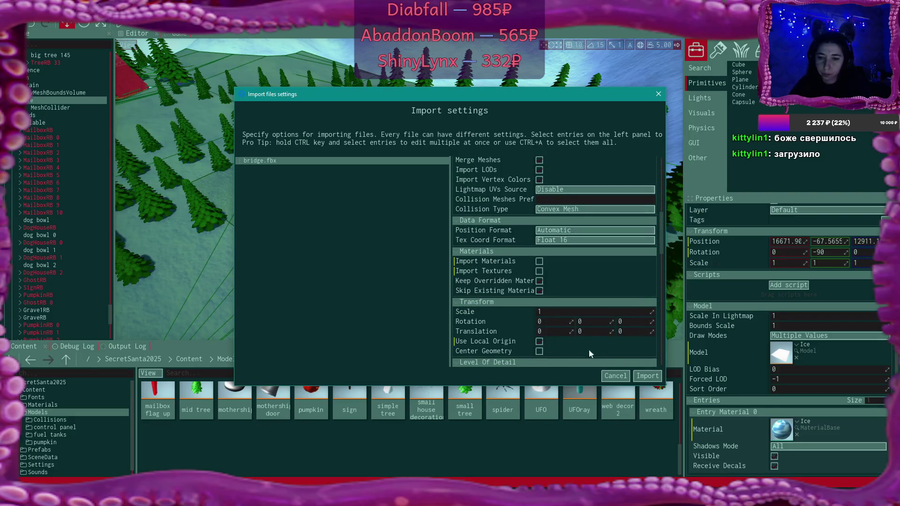
pyautogui.click(647, 375)
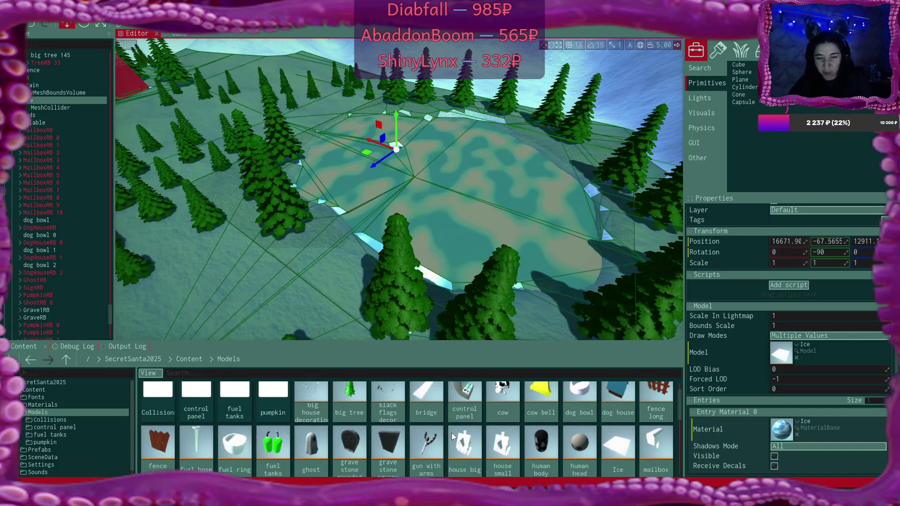
pyautogui.click(420, 405)
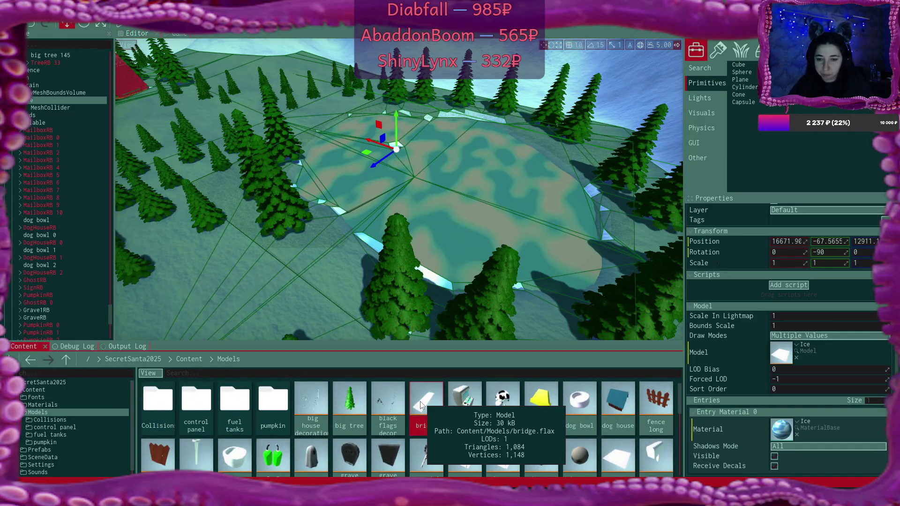
# Step: Assign the planks material to the bridge model, save it, and close the asset window
pyautogui.doubleClick(420, 404)
pyautogui.click(530, 128)
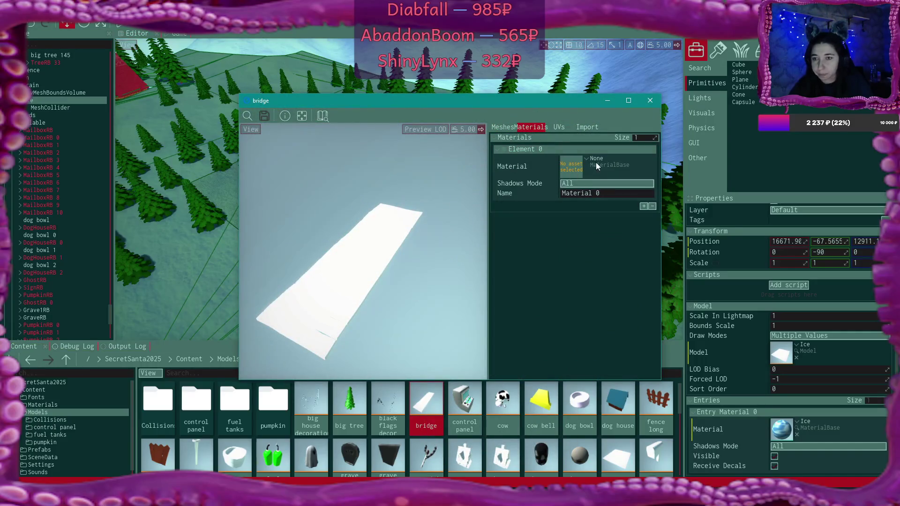
pyautogui.click(585, 160)
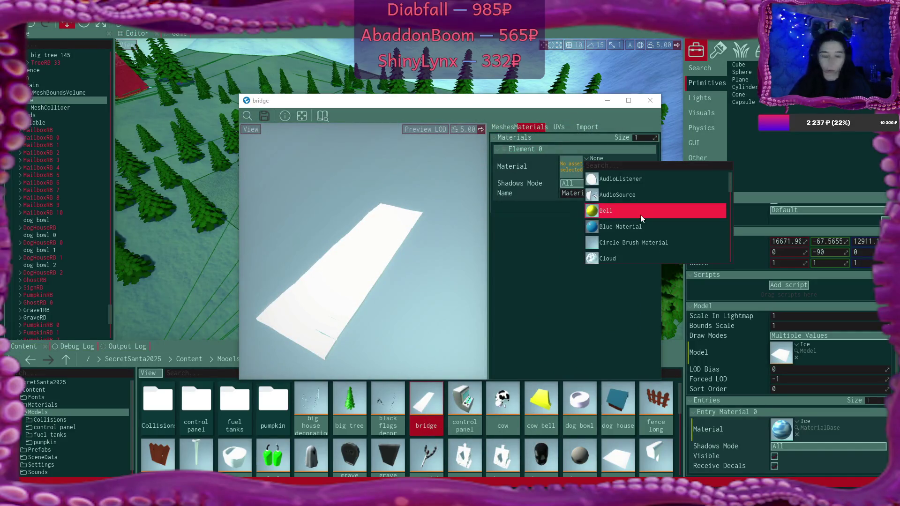
pyautogui.write('plank')
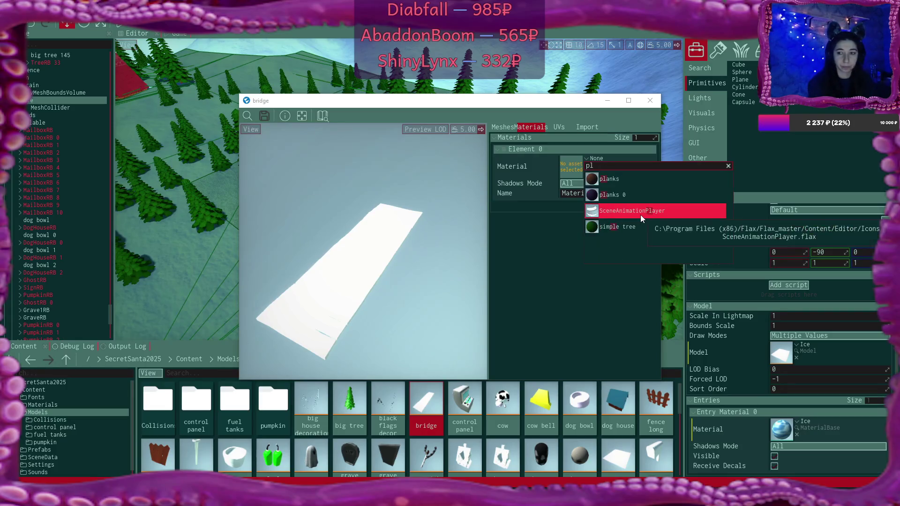
pyautogui.click(640, 211)
pyautogui.click(264, 116)
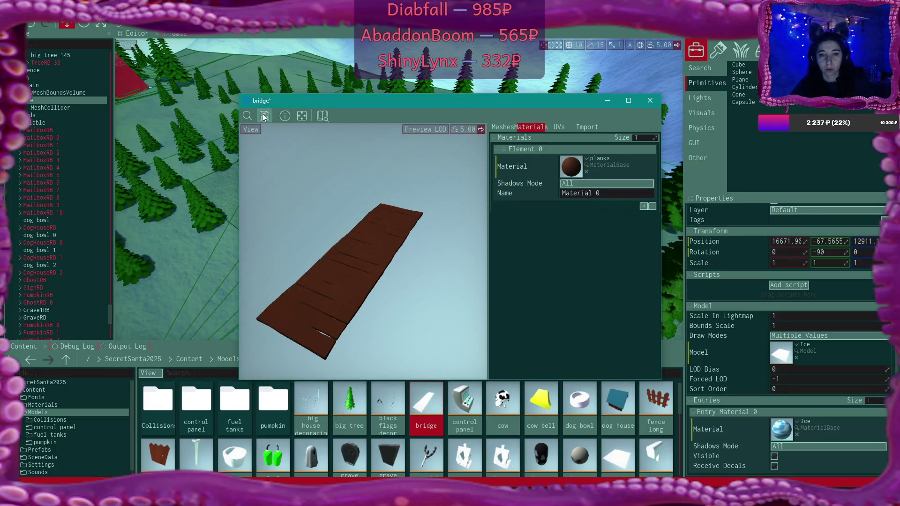
pyautogui.click(650, 100)
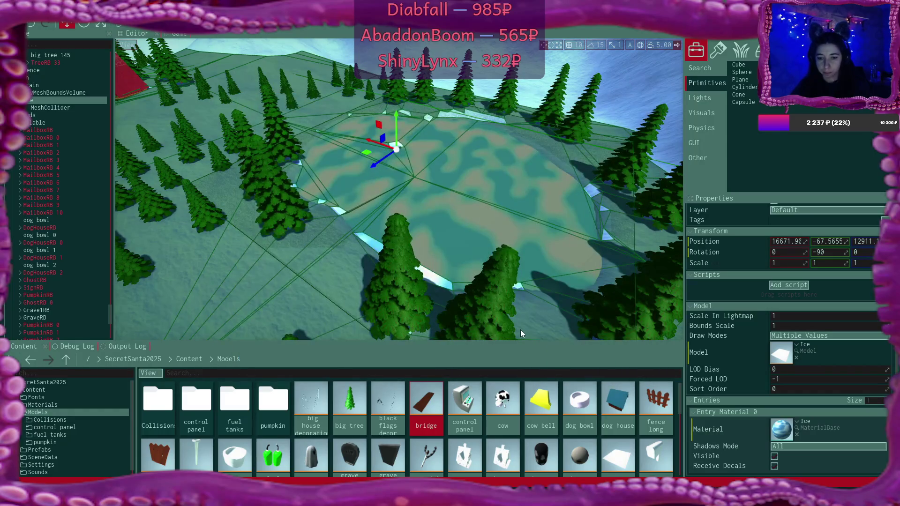
# Step: Place the bridge model from the Content browser into the scene
pyautogui.scroll(5, 399, 190)
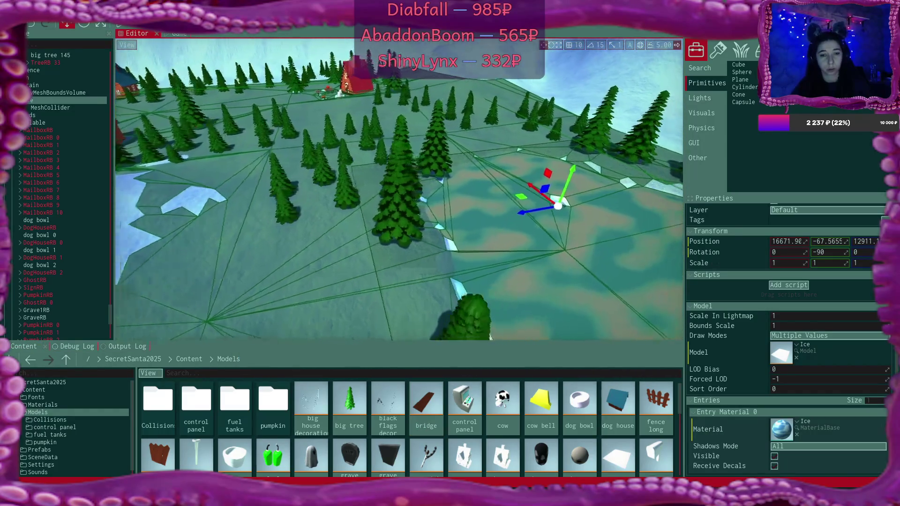
pyautogui.scroll(5, 399, 189)
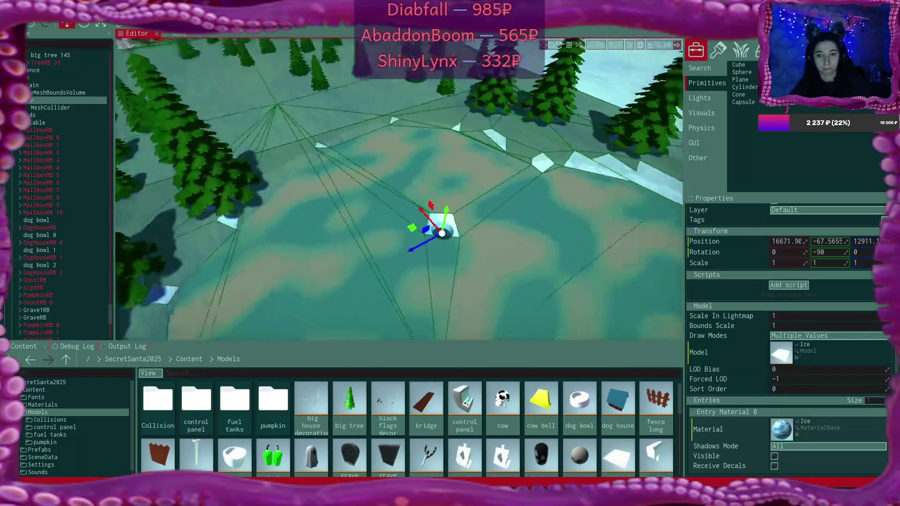
pyautogui.click(431, 401)
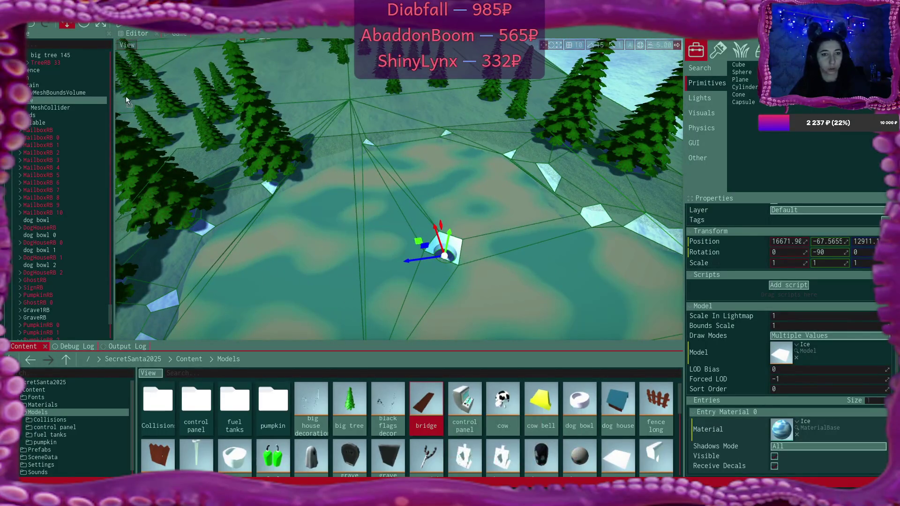
pyautogui.moveTo(36, 96); pyautogui.dragTo(36, 98)
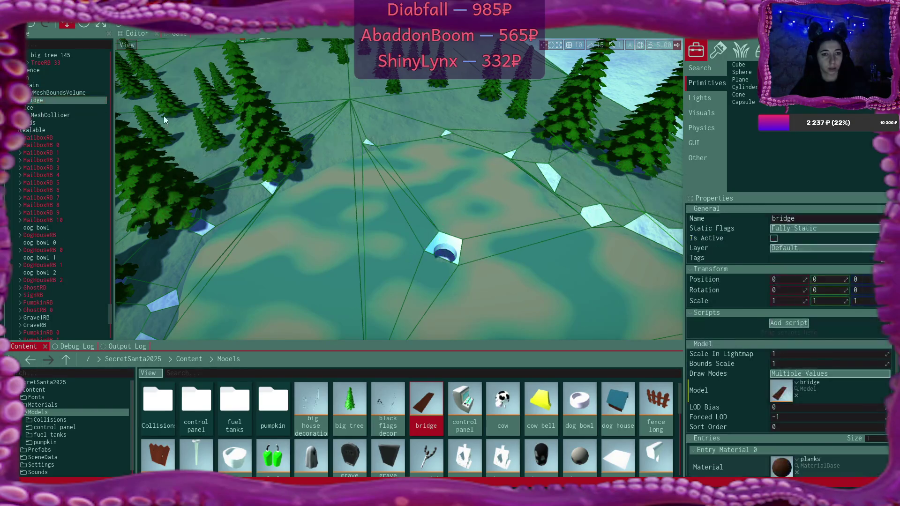
# Step: Move the bridge onto the icy pond, to roughly X 16643.89, Z 13703
pyautogui.moveTo(498, 195); pyautogui.dragTo(499, 195)
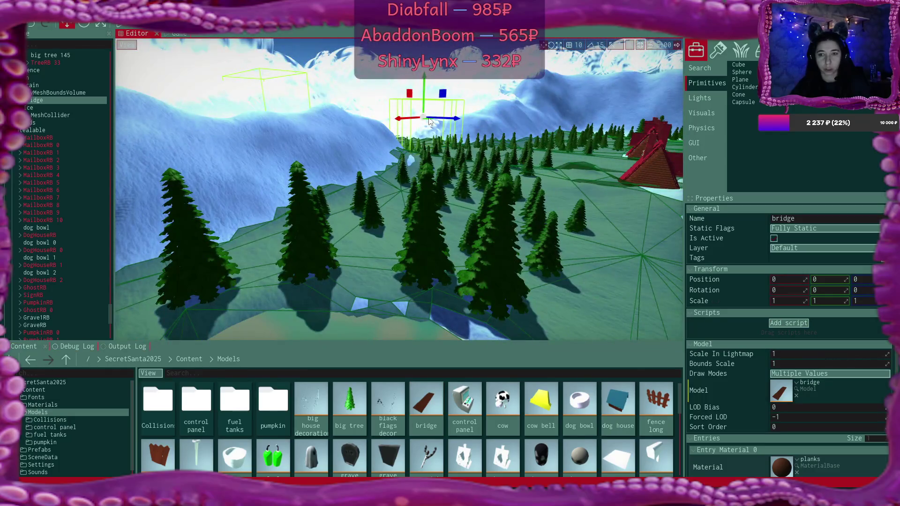
pyautogui.moveTo(429, 121)
pyautogui.mouseDown()
pyautogui.moveTo(469, 141)
pyautogui.moveTo(600, 253)
pyautogui.moveTo(603, 336)
pyautogui.moveTo(484, 209)
pyautogui.moveTo(623, 336)
pyautogui.moveTo(515, 266)
pyautogui.mouseUp()
pyautogui.moveTo(272, 198); pyautogui.dragTo(566, 243)
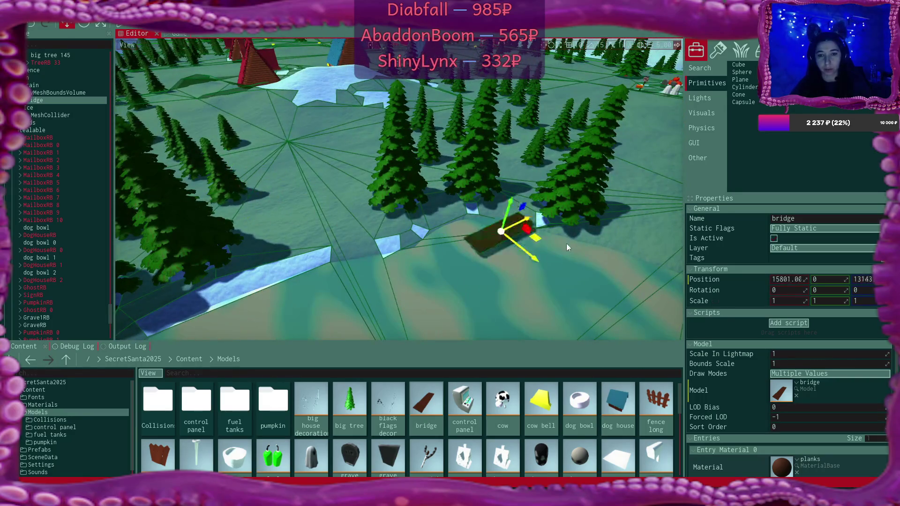
pyautogui.moveTo(311, 258); pyautogui.dragTo(447, 241)
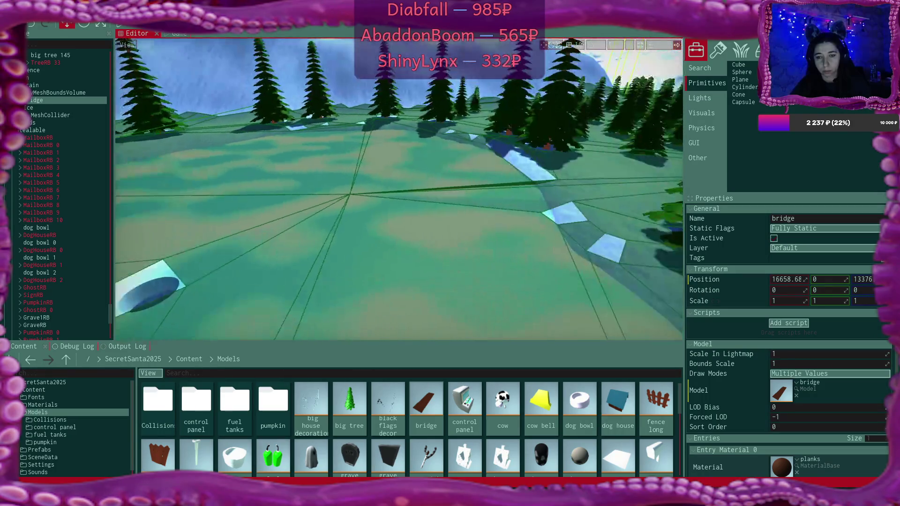
pyautogui.press('f')
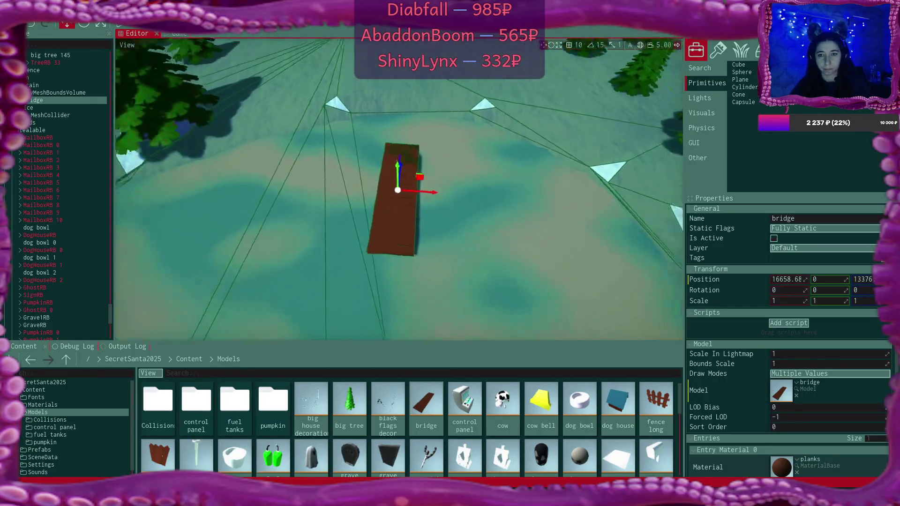
pyautogui.moveTo(422, 178); pyautogui.dragTo(423, 114)
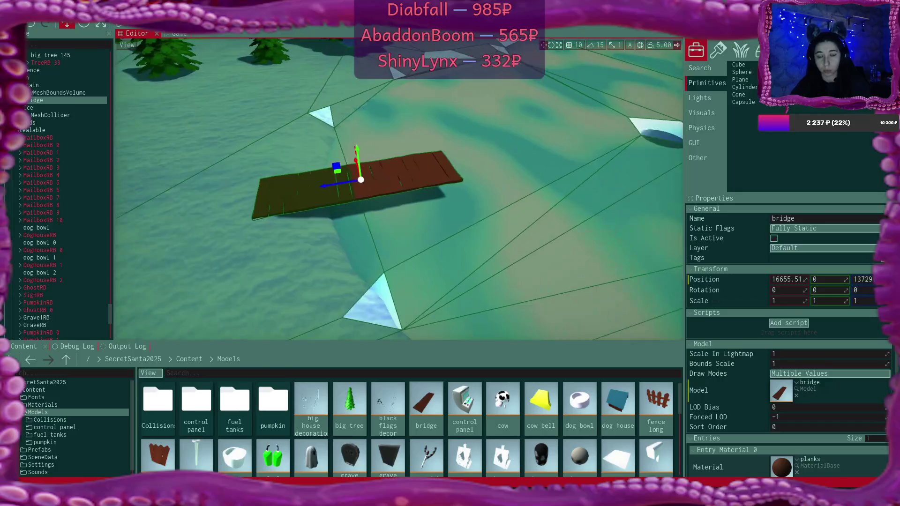
pyautogui.moveTo(325, 187); pyautogui.dragTo(342, 190)
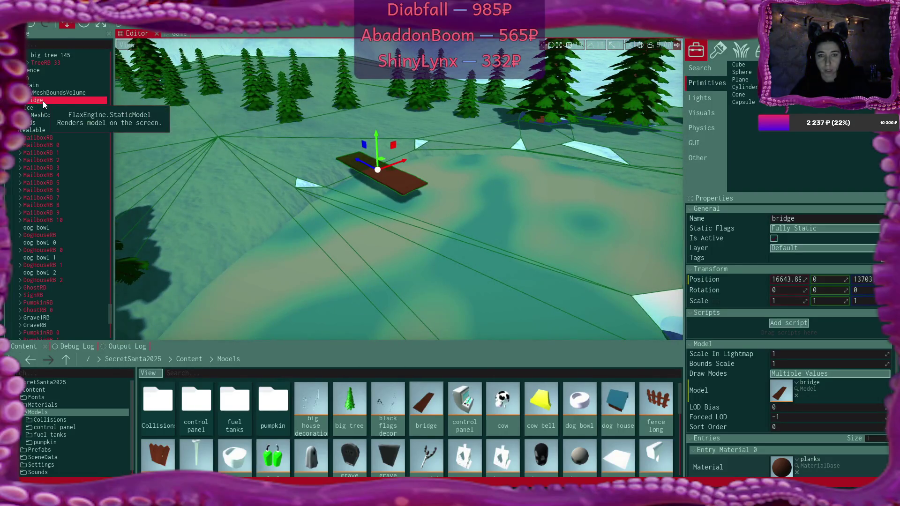
pyautogui.rightClick(43, 100)
# Step: Add a Cube as a child of the bridge and give it the planks material
pyautogui.click(36, 102)
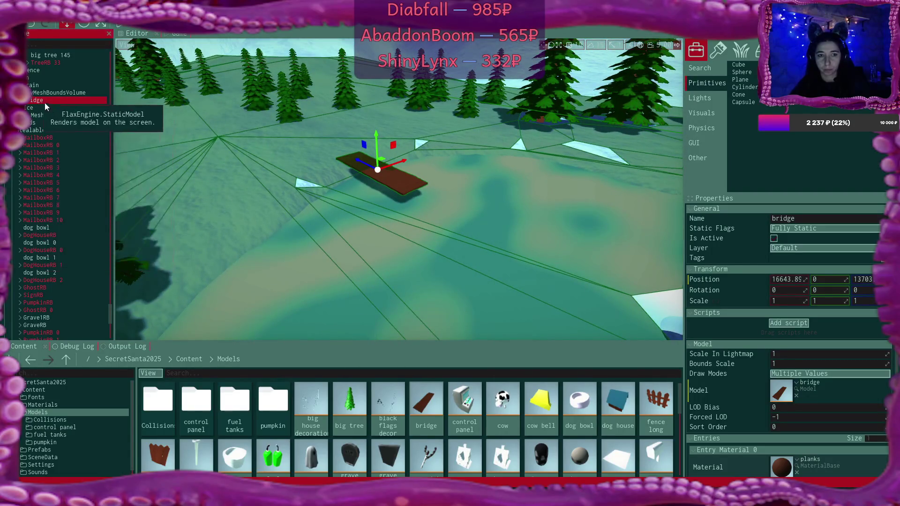
pyautogui.moveTo(741, 69)
pyautogui.mouseDown()
pyautogui.moveTo(65, 101)
pyautogui.moveTo(68, 110)
pyautogui.mouseUp()
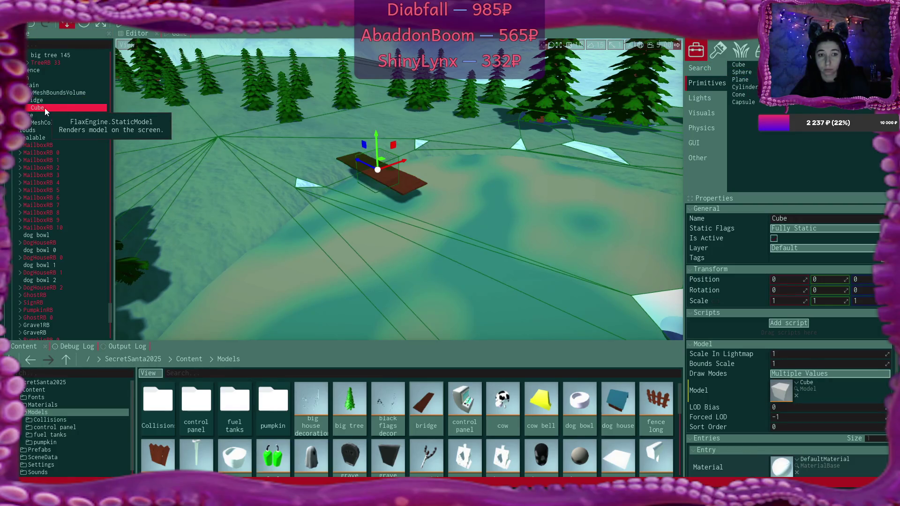
pyautogui.click(44, 108)
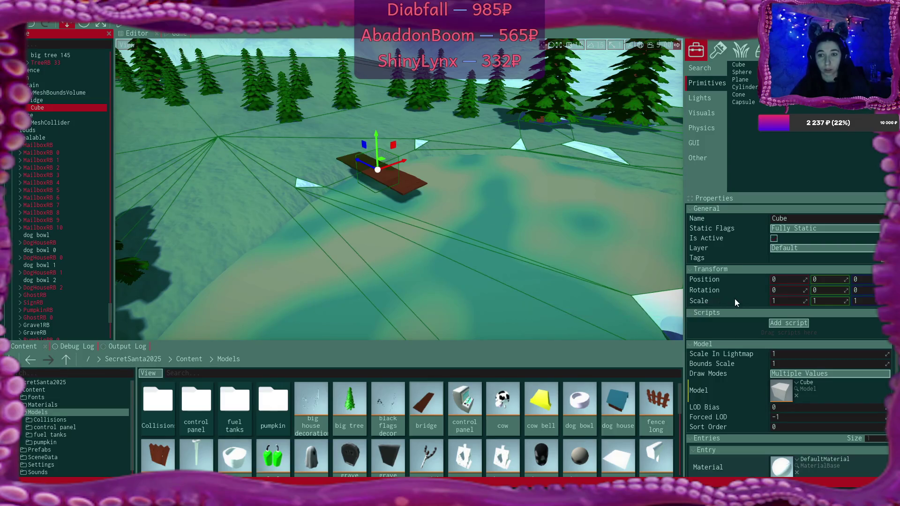
pyautogui.click(775, 239)
pyautogui.click(777, 237)
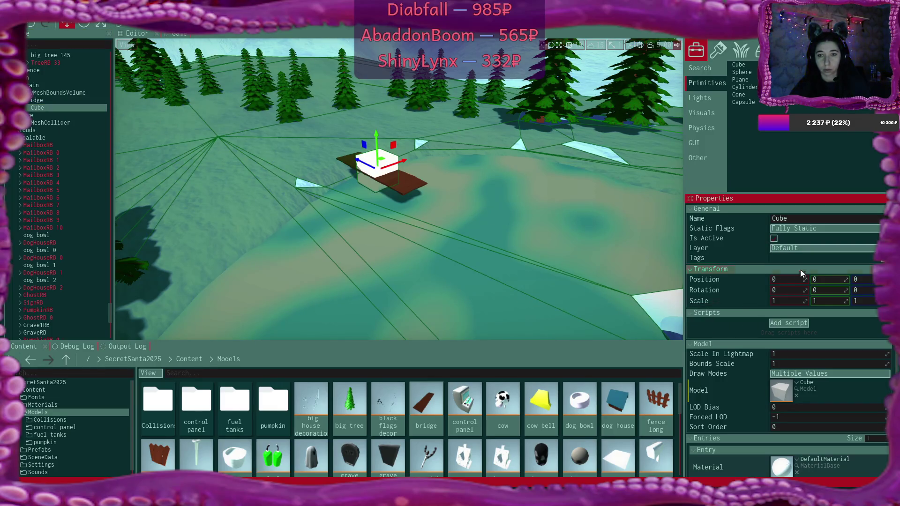
pyautogui.click(798, 459)
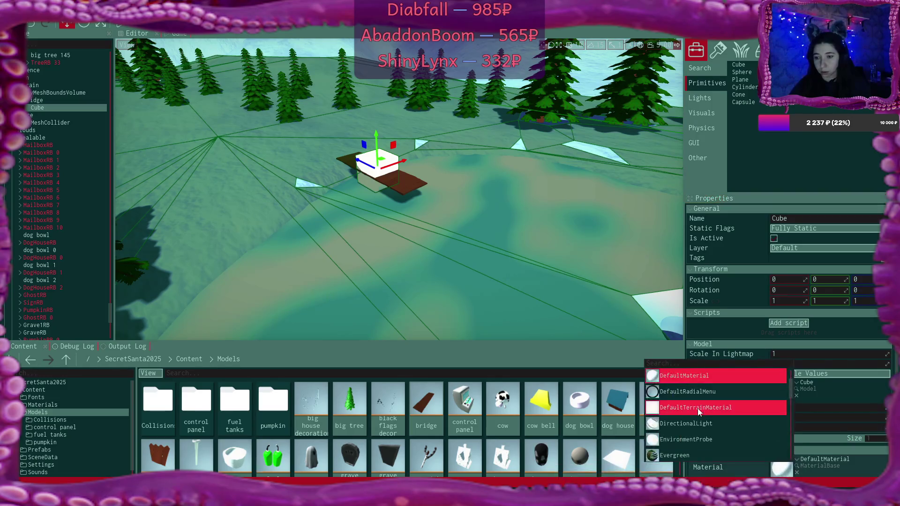
pyautogui.write('plank')
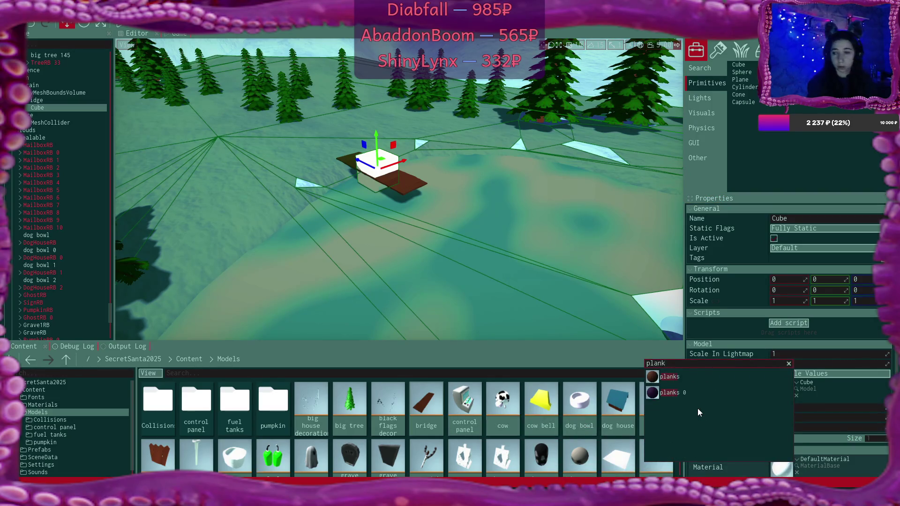
pyautogui.click(670, 377)
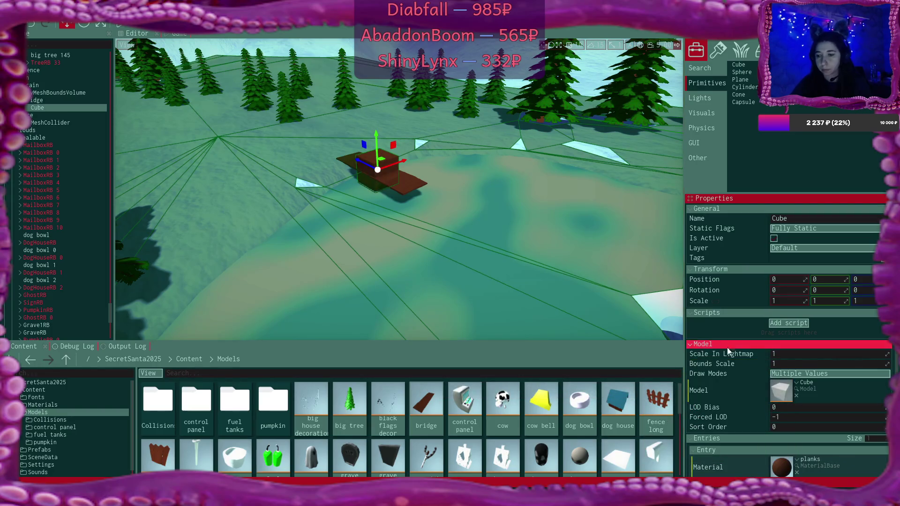
# Step: Scale the cube to 0.1 × 1 × 0.1 and lower it beneath the bridge deck
pyautogui.click(796, 302)
pyautogui.write('0.')
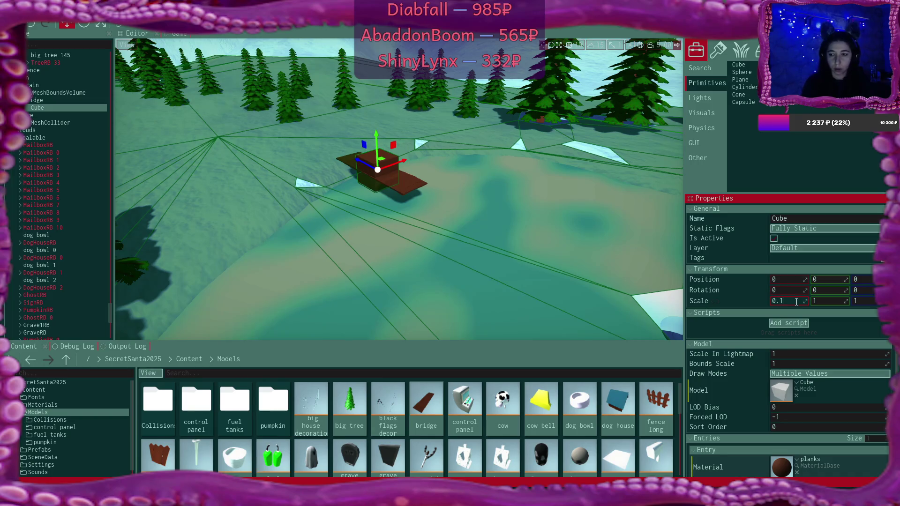
pyautogui.press('Tab')
pyautogui.press('Tab')
pyautogui.write('0.1')
pyautogui.press('Return')
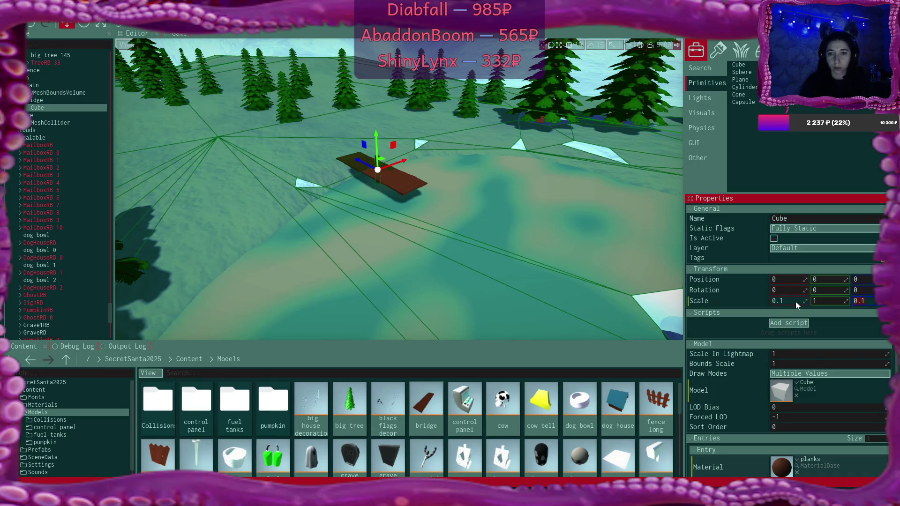
pyautogui.press('f')
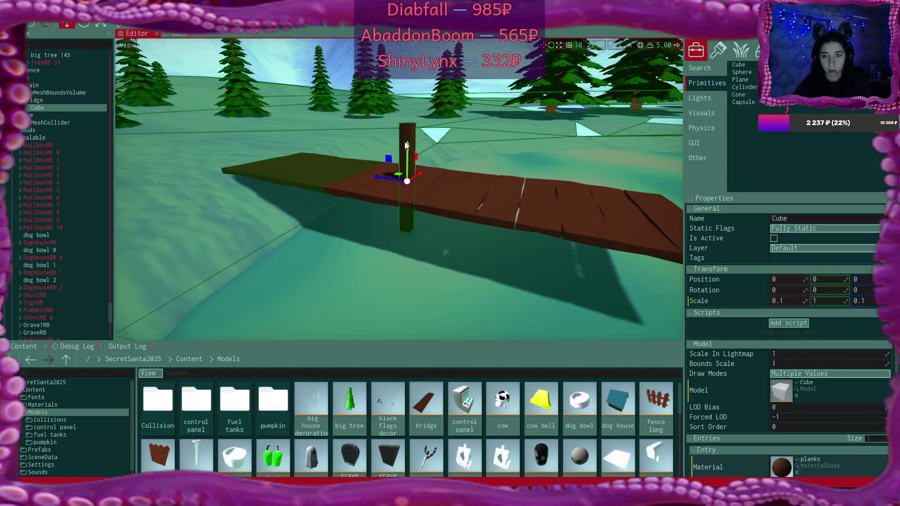
pyautogui.moveTo(408, 148)
pyautogui.mouseDown()
pyautogui.moveTo(415, 226)
pyautogui.moveTo(402, 241)
pyautogui.moveTo(422, 263)
pyautogui.mouseUp()
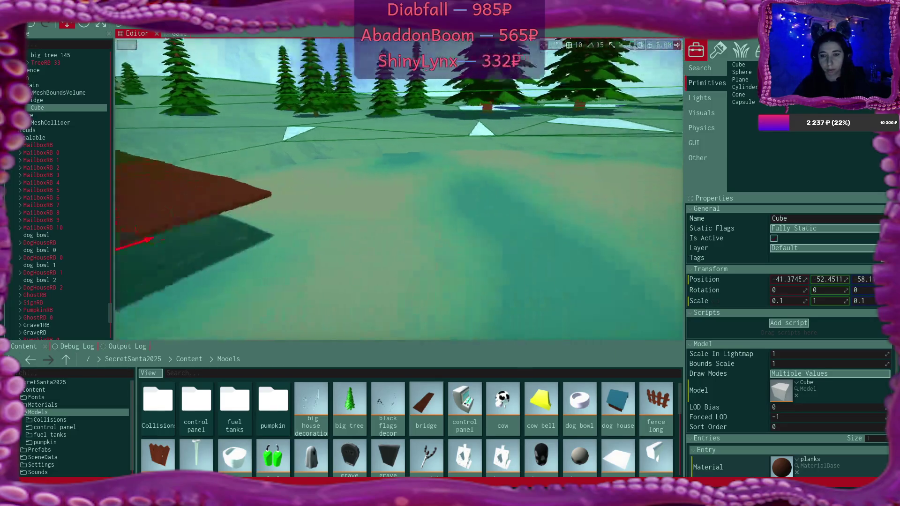
pyautogui.scroll(-5, 398, 188)
pyautogui.moveTo(399, 188); pyautogui.dragTo(361, 220)
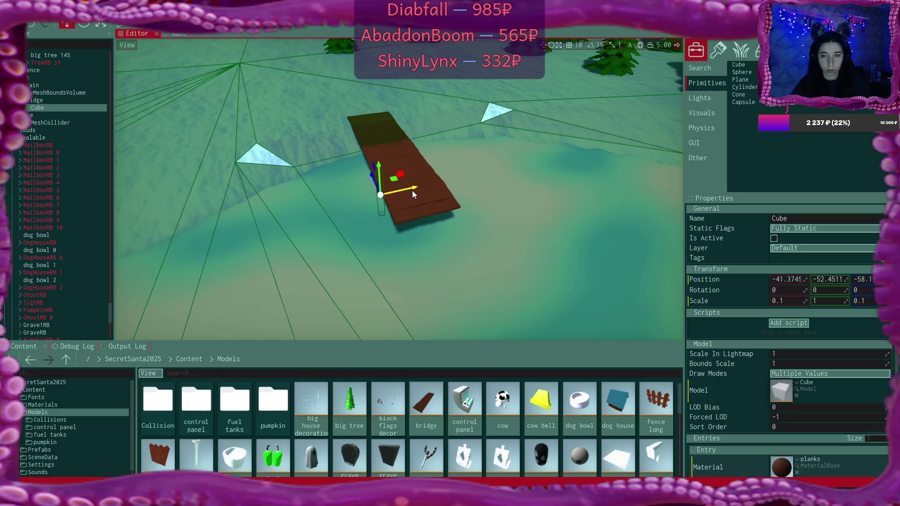
# Step: Duplicate the post and move the copy to the bridge's other side
pyautogui.hotkey('ctrl', 'd')
pyautogui.moveTo(412, 190)
pyautogui.mouseDown()
pyautogui.moveTo(454, 178)
pyautogui.moveTo(361, 209)
pyautogui.mouseUp()
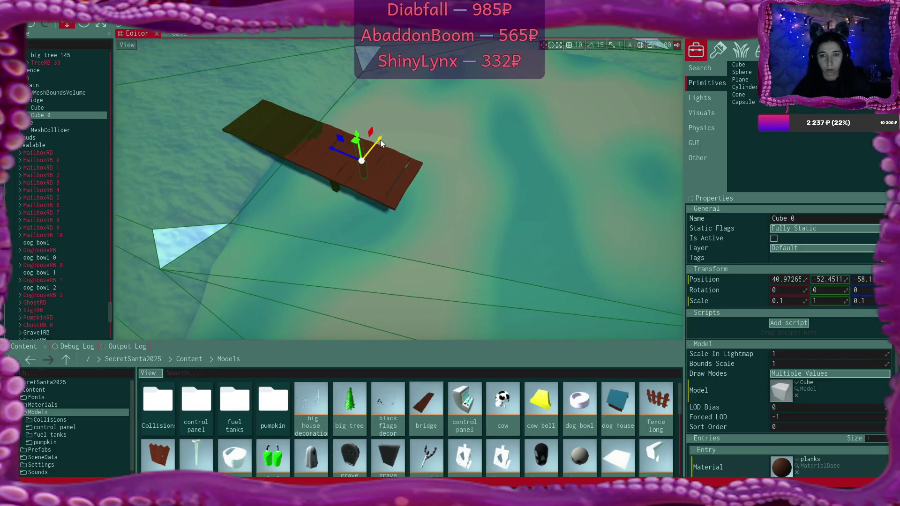
pyautogui.keyDown('ctrl'); pyautogui.click(52, 107); pyautogui.keyUp('ctrl')
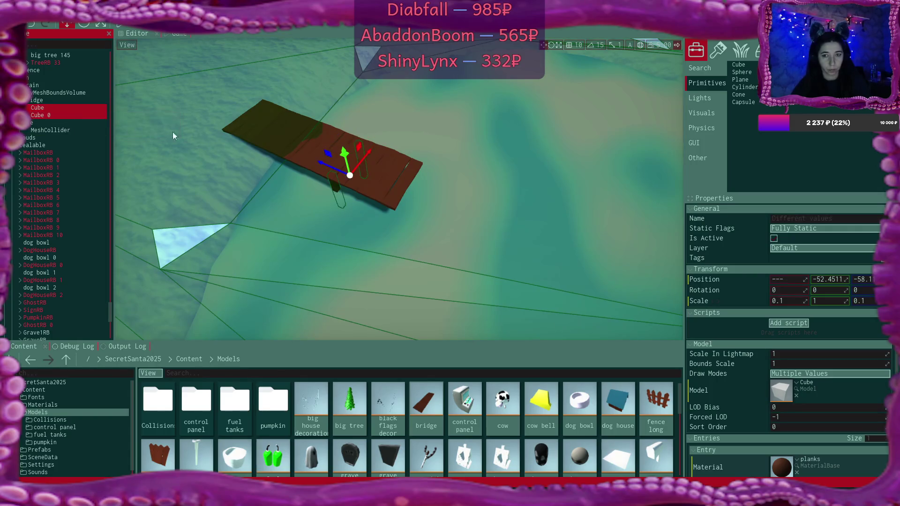
# Step: Duplicate both posts into Cube 1 and Cube 2, placed further along the deck as four legs
pyautogui.hotkey('ctrl', 'd')
pyautogui.moveTo(321, 159); pyautogui.dragTo(462, 190)
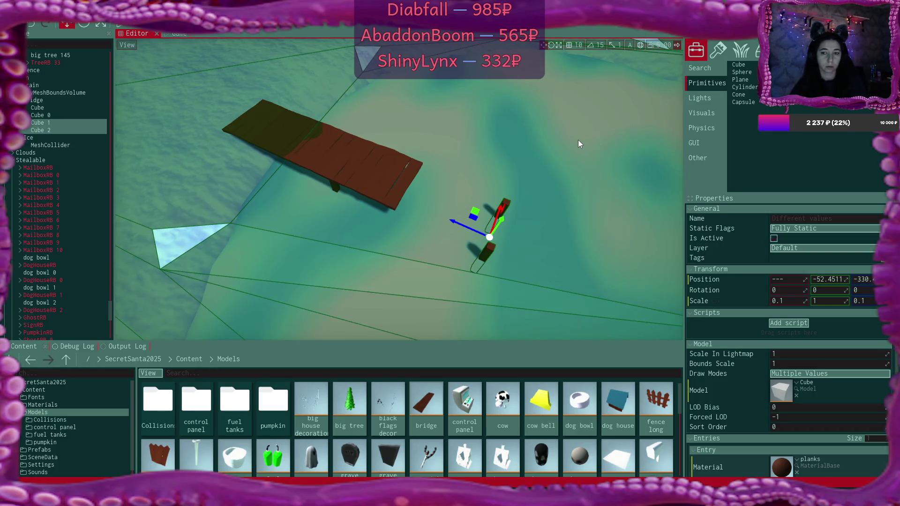
pyautogui.press('Delete')
pyautogui.click(51, 108)
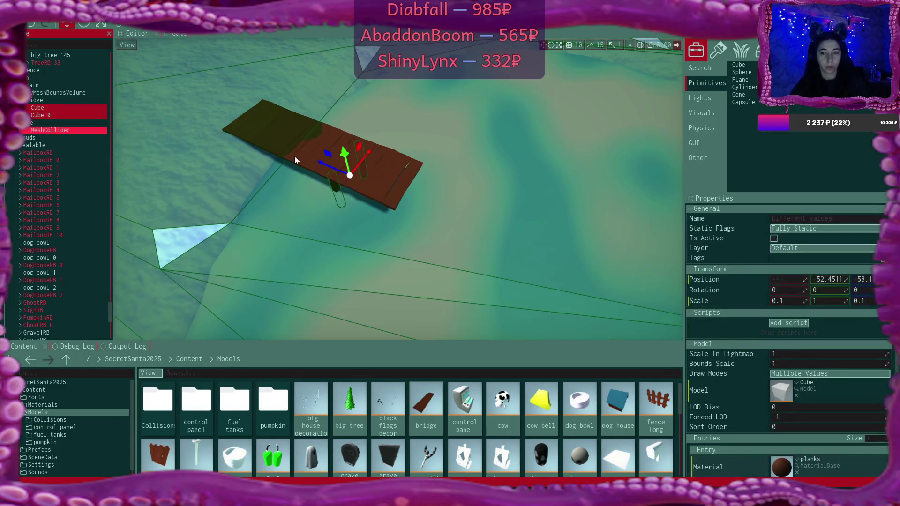
pyautogui.moveTo(323, 162)
pyautogui.mouseDown()
pyautogui.moveTo(379, 168)
pyautogui.moveTo(375, 145)
pyautogui.mouseUp()
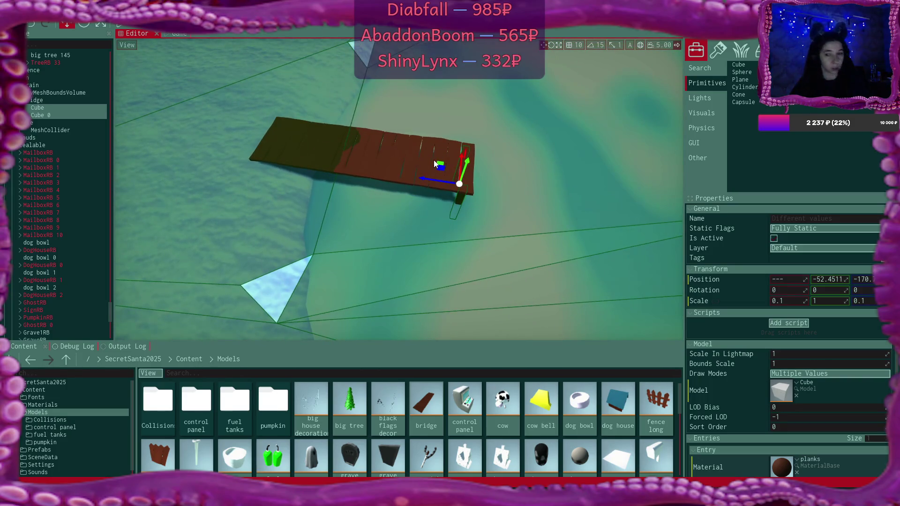
pyautogui.hotkey('ctrl', 'd')
pyautogui.moveTo(429, 180)
pyautogui.mouseDown()
pyautogui.moveTo(263, 178)
pyautogui.moveTo(408, 195)
pyautogui.mouseUp()
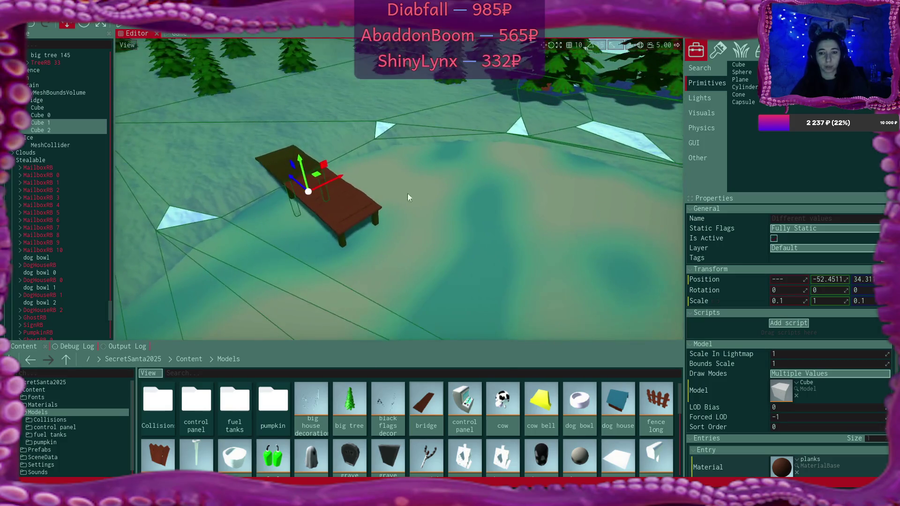
# Step: Add a Box collider to the bridge via Add collider > Box
pyautogui.rightClick(32, 101)
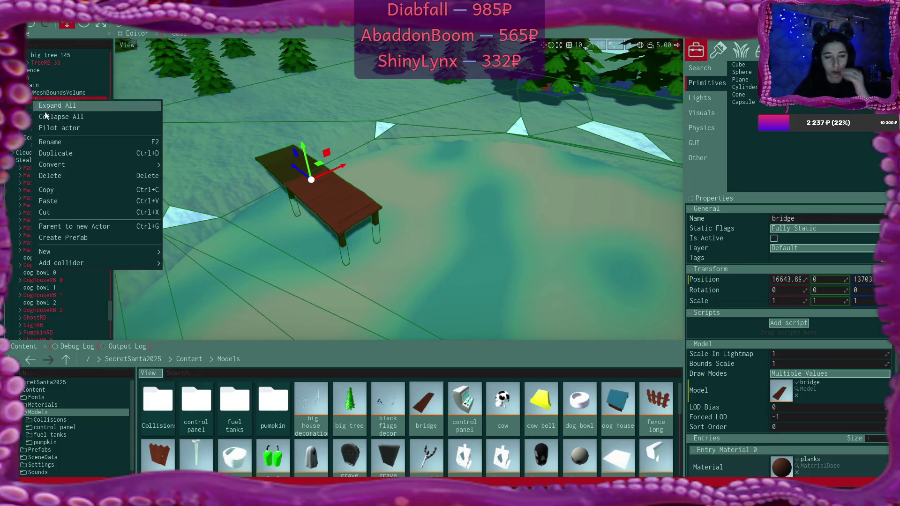
pyautogui.moveTo(114, 261)
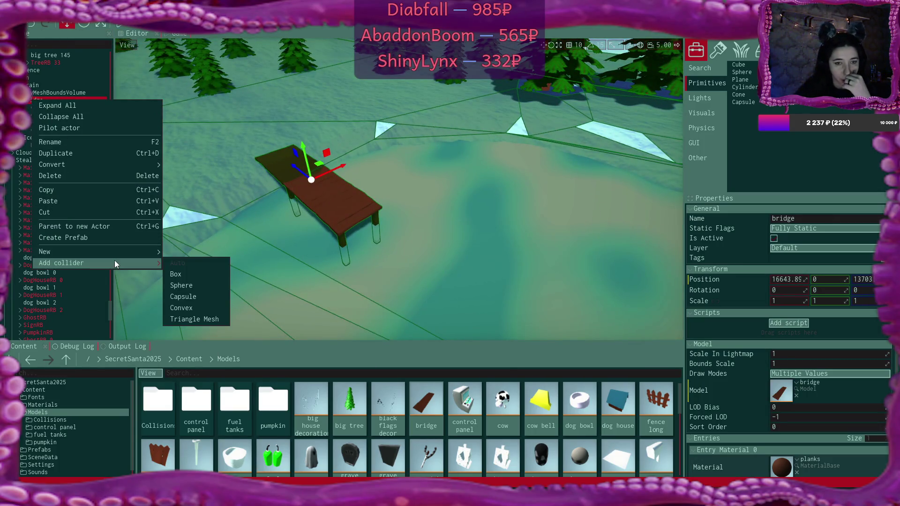
pyautogui.click(184, 275)
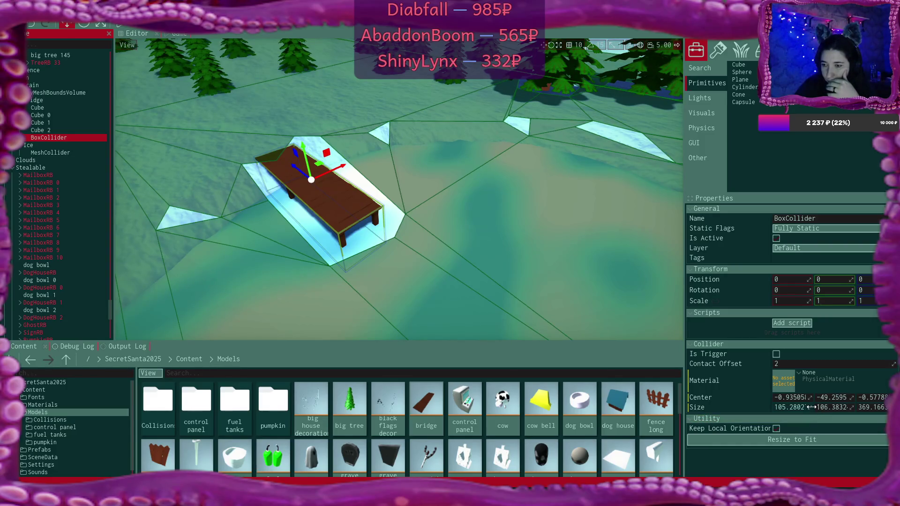
# Step: Set the bridge collider's Size Y to 20
pyautogui.moveTo(852, 407); pyautogui.dragTo(848, 411)
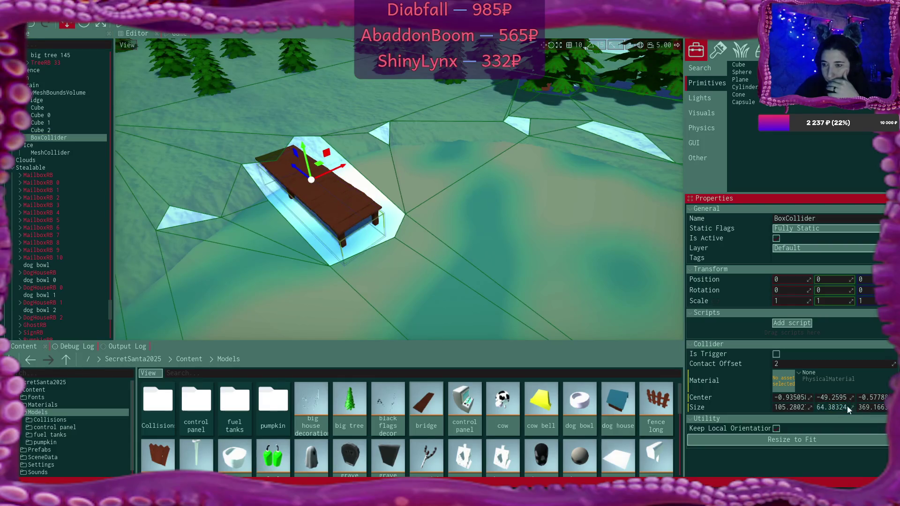
pyautogui.write('10')
pyautogui.press('Return')
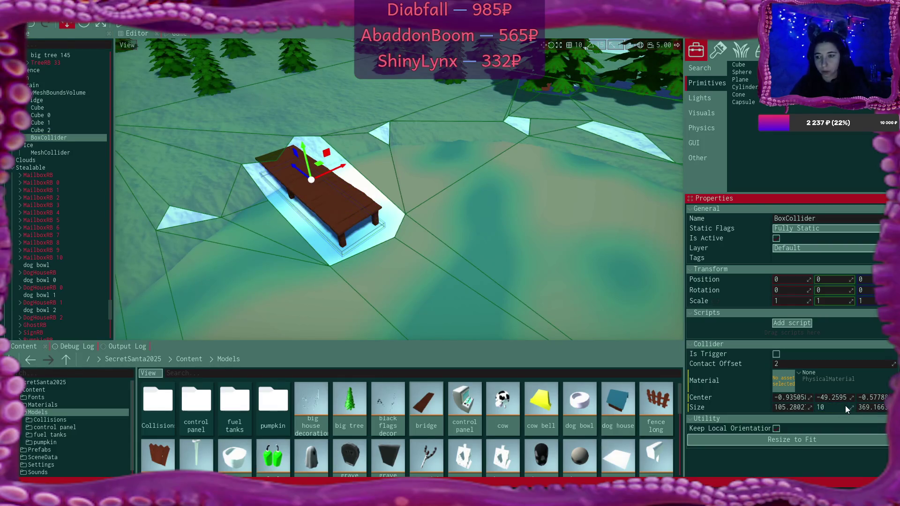
pyautogui.write('20')
pyautogui.press('Return')
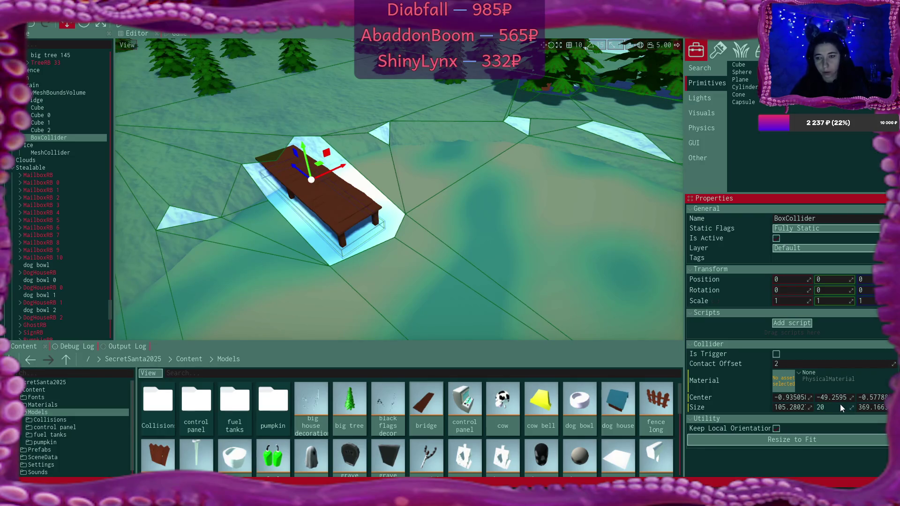
# Step: Lower the collider's Center Y to about -8 so it hugs the deck, checking the fit
pyautogui.click(839, 398)
pyautogui.write('0')
pyautogui.press('Return')
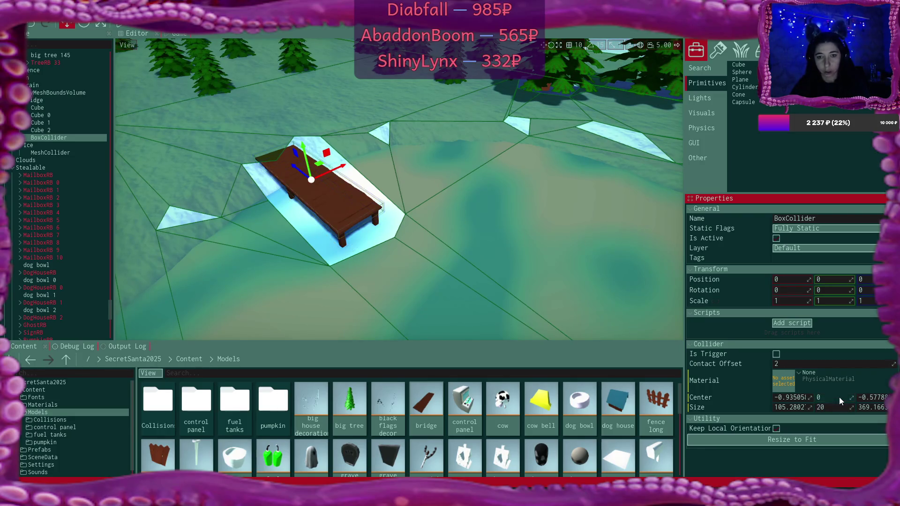
pyautogui.moveTo(469, 278)
pyautogui.mouseDown()
pyautogui.moveTo(399, 300)
pyautogui.moveTo(394, 277)
pyautogui.moveTo(356, 277)
pyautogui.moveTo(448, 274)
pyautogui.mouseUp()
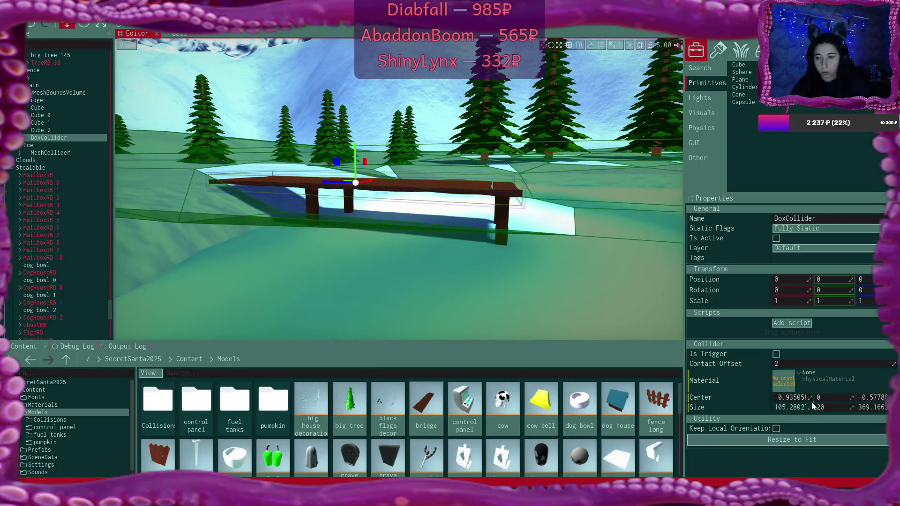
pyautogui.click(829, 396)
pyautogui.write('-10')
pyautogui.press('Return')
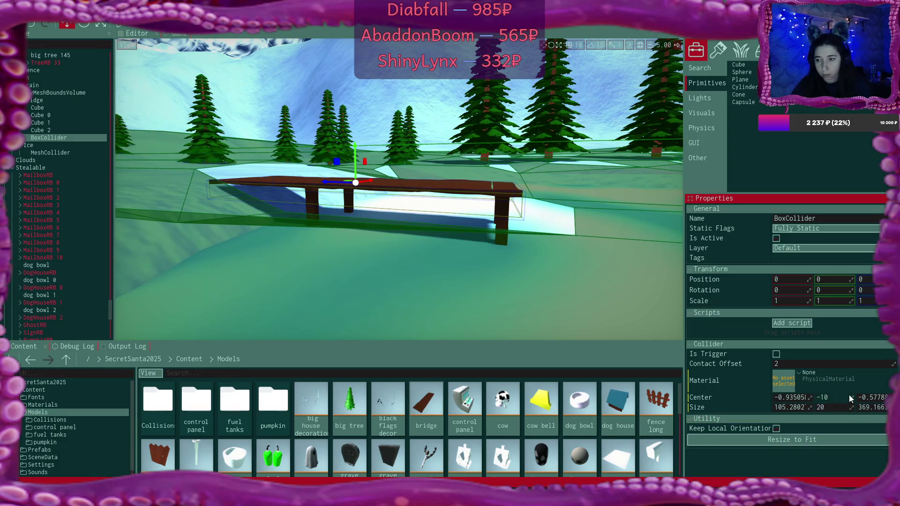
pyautogui.moveTo(847, 395); pyautogui.dragTo(851, 397)
pyautogui.moveTo(598, 277)
pyautogui.mouseDown()
pyautogui.moveTo(462, 239)
pyautogui.moveTo(457, 267)
pyautogui.mouseUp()
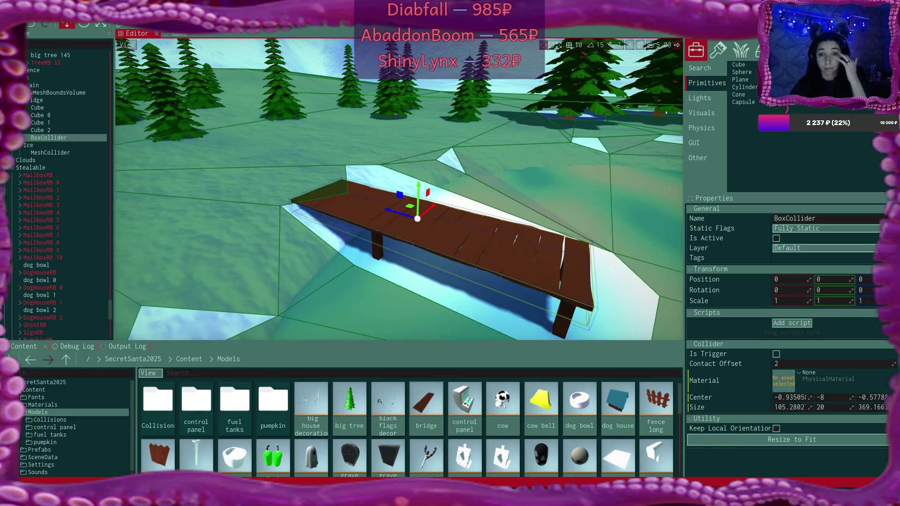
pyautogui.scroll(-3, 399, 187)
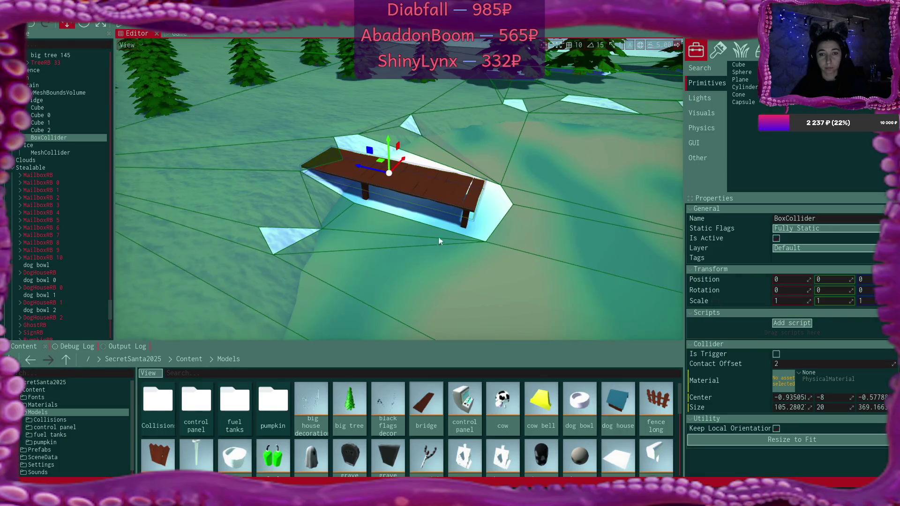
pyautogui.click(37, 100)
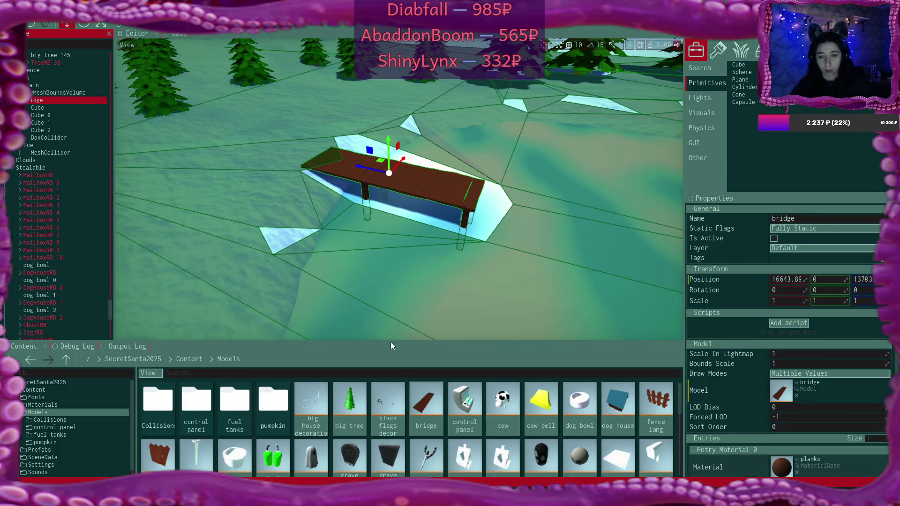
# Step: Save the bridge as a prefab in the Content/Prefabs folder
pyautogui.click(181, 359)
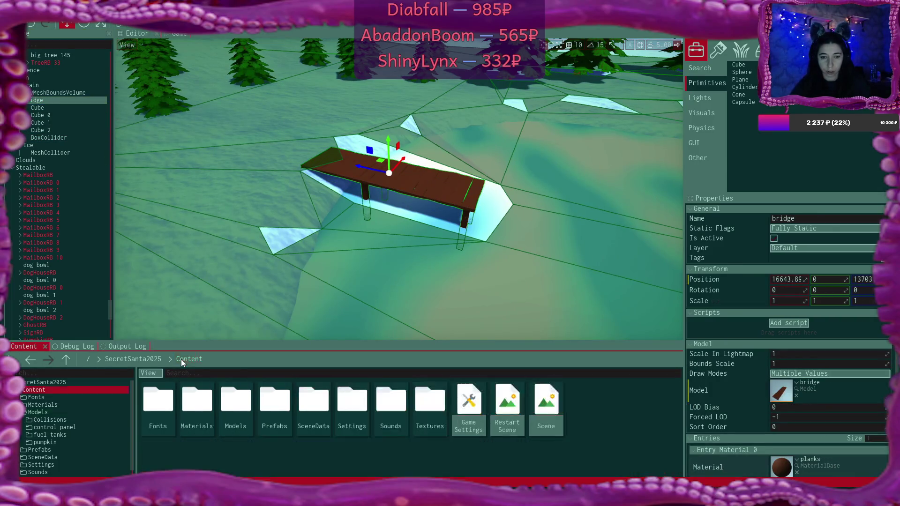
pyautogui.doubleClick(266, 406)
pyautogui.click(37, 99)
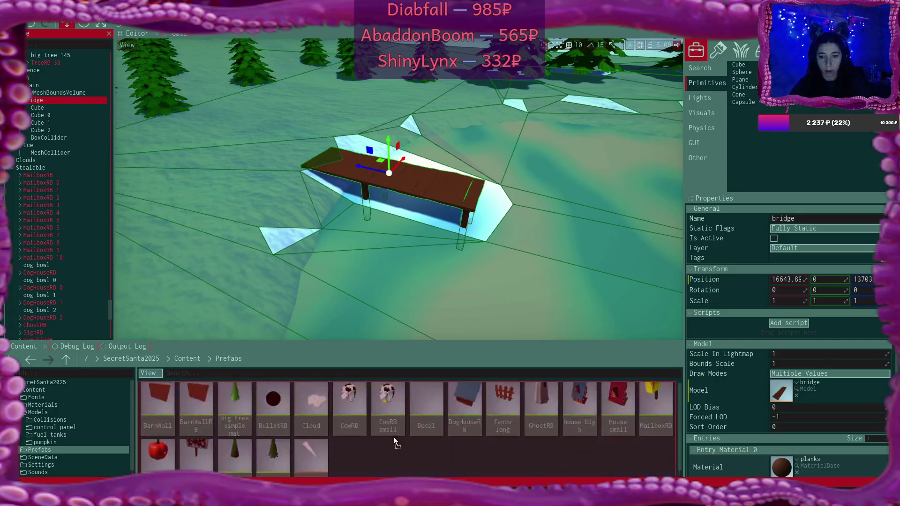
pyautogui.moveTo(394, 441); pyautogui.dragTo(381, 429)
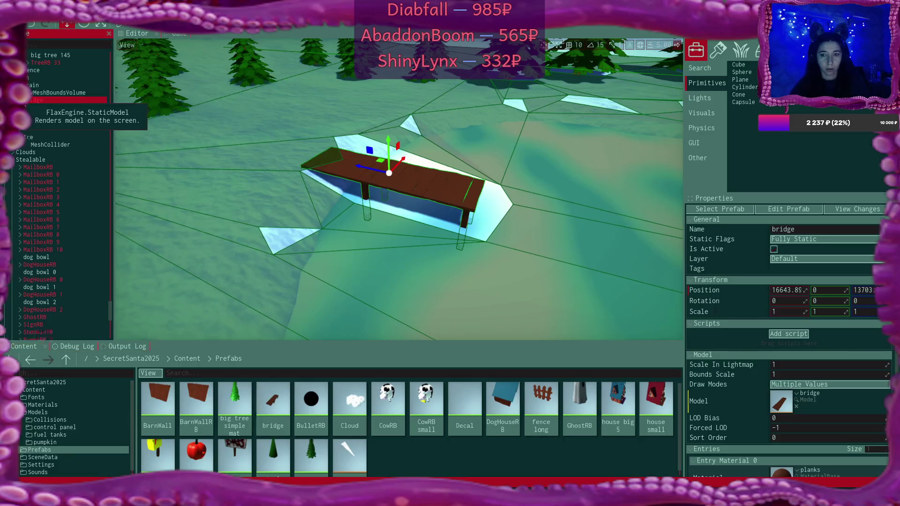
# Step: Duplicate the bridge as bridge 0, parent it under bridge, and move both along X
pyautogui.hotkey('ctrl', 'd')
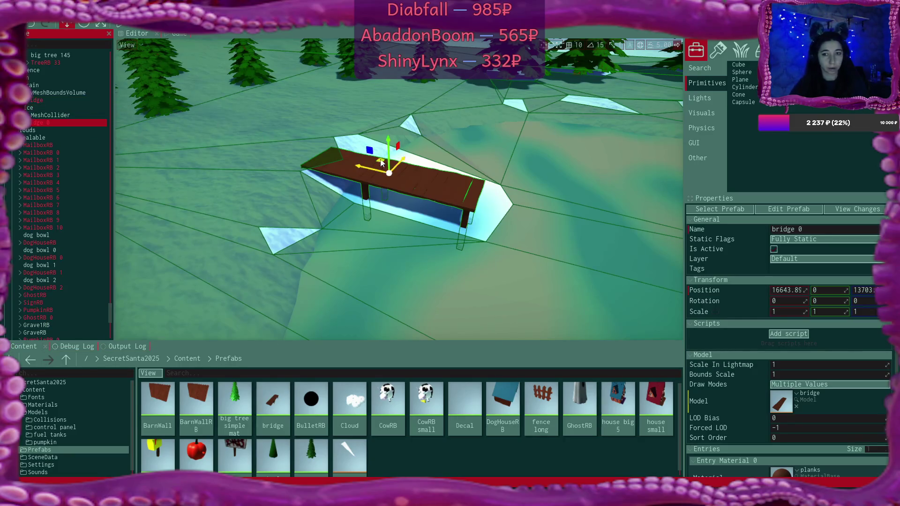
pyautogui.moveTo(370, 167)
pyautogui.mouseDown()
pyautogui.moveTo(556, 198)
pyautogui.moveTo(528, 218)
pyautogui.mouseUp()
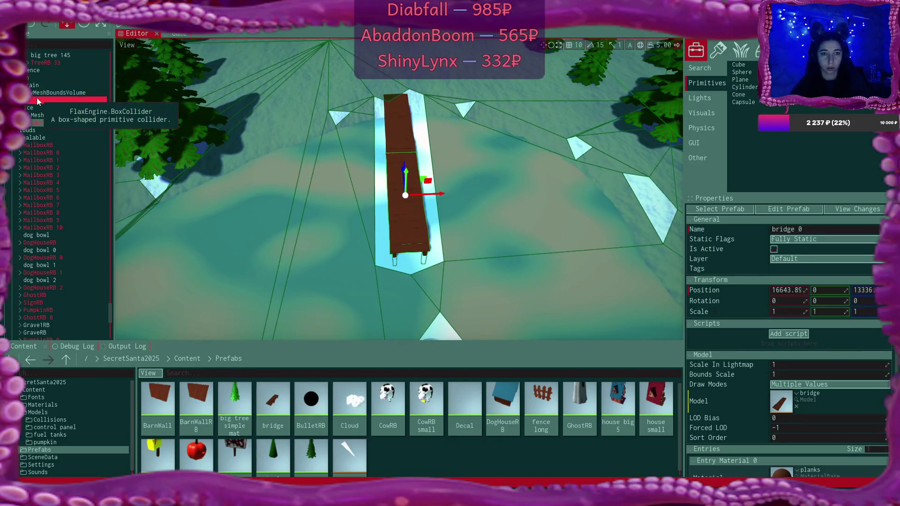
pyautogui.moveTo(39, 113); pyautogui.dragTo(34, 100)
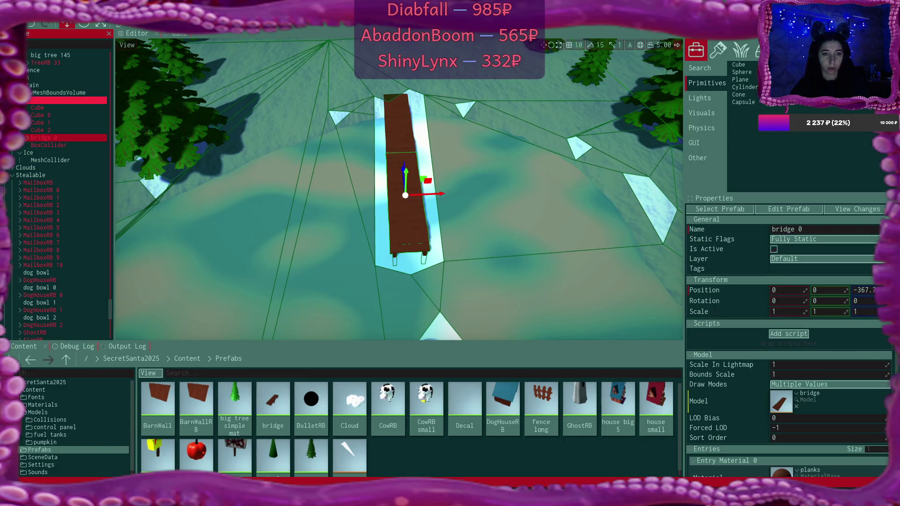
pyautogui.click(45, 100)
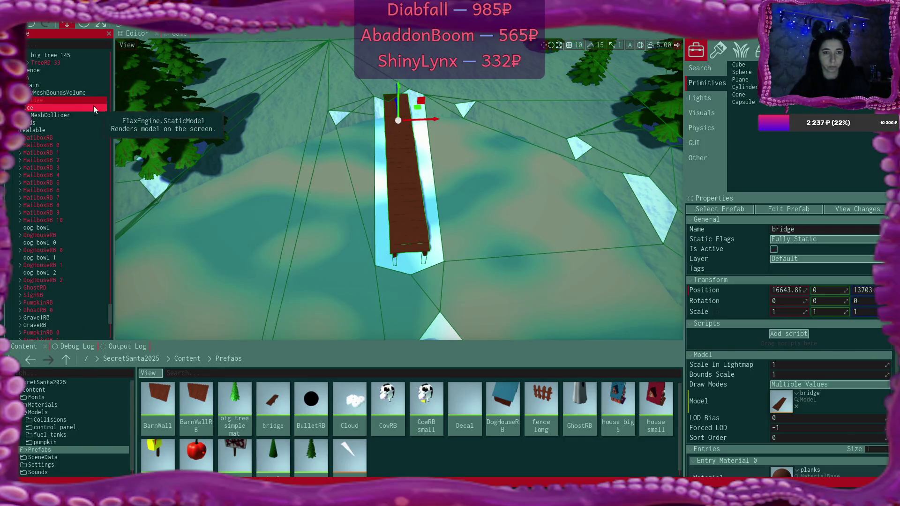
pyautogui.click(27, 100)
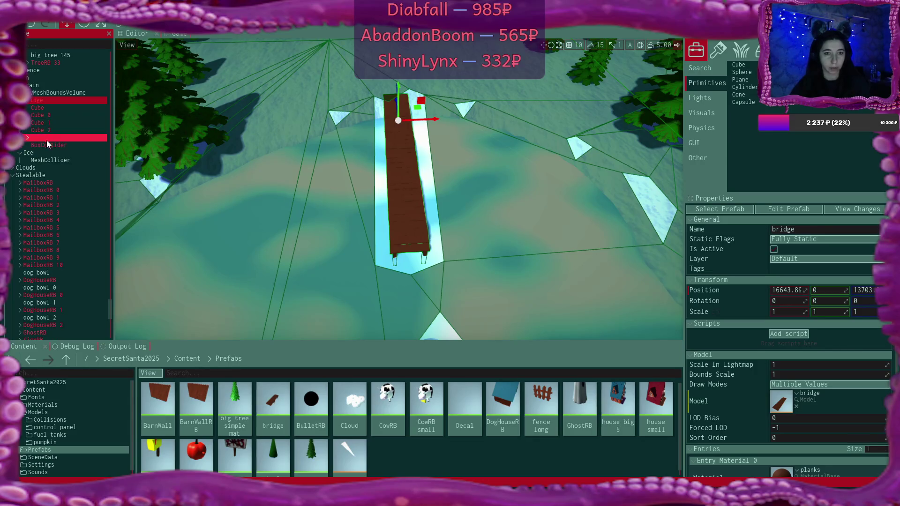
pyautogui.click(32, 103)
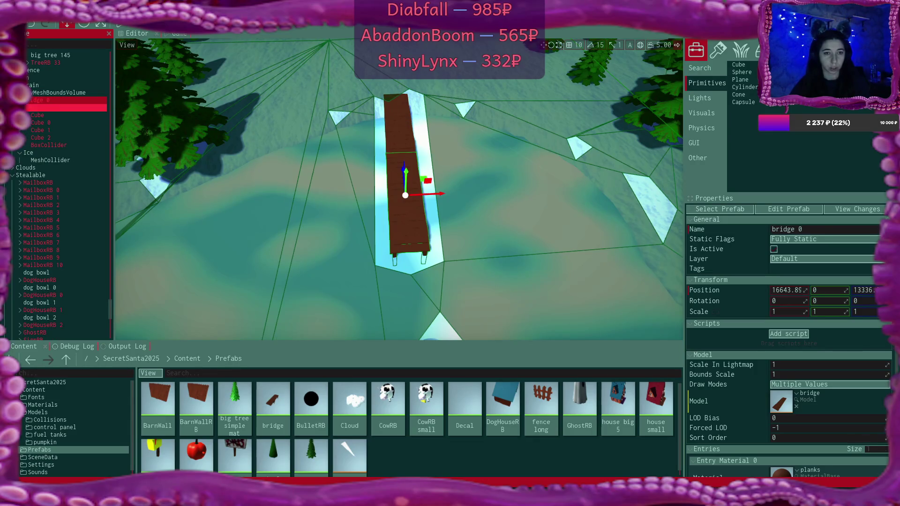
pyautogui.keyDown('ctrl'); pyautogui.click(38, 108); pyautogui.keyUp('ctrl')
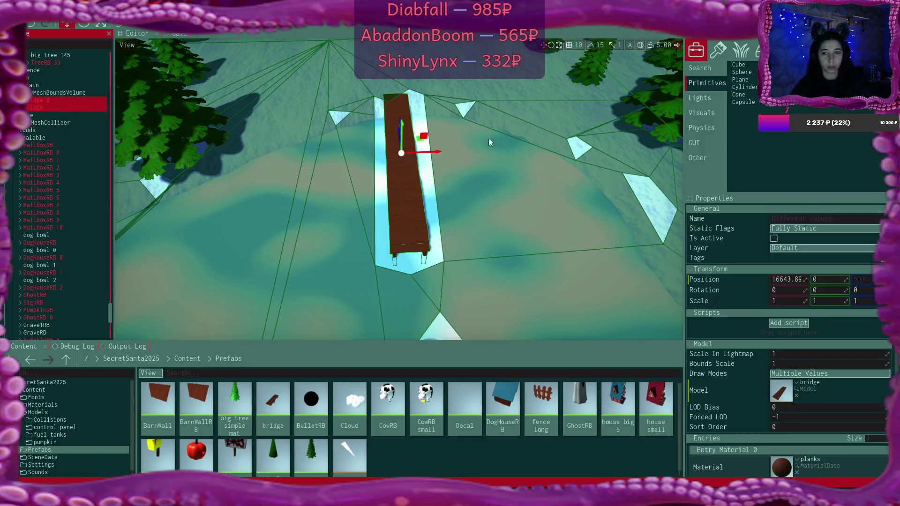
pyautogui.moveTo(439, 153); pyautogui.dragTo(458, 151)
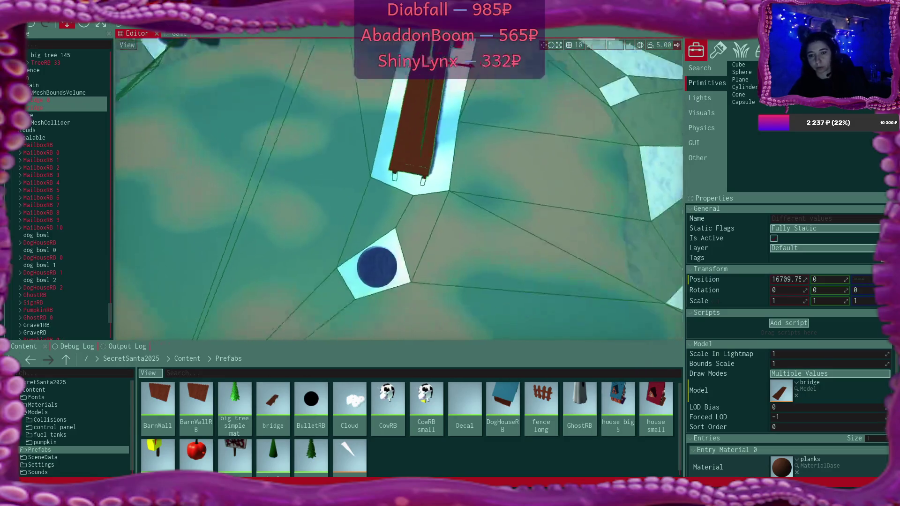
# Step: Move the lengthened bridge back to X 16675.68 beside the round pit
pyautogui.moveTo(428, 96); pyautogui.dragTo(417, 96)
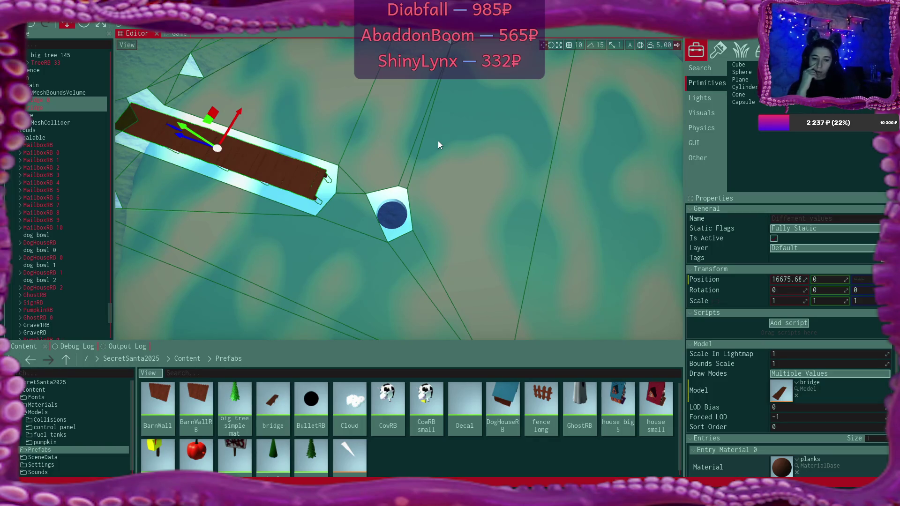
pyautogui.moveTo(437, 145)
pyautogui.mouseDown()
pyautogui.moveTo(431, 103)
pyautogui.moveTo(437, 188)
pyautogui.mouseUp()
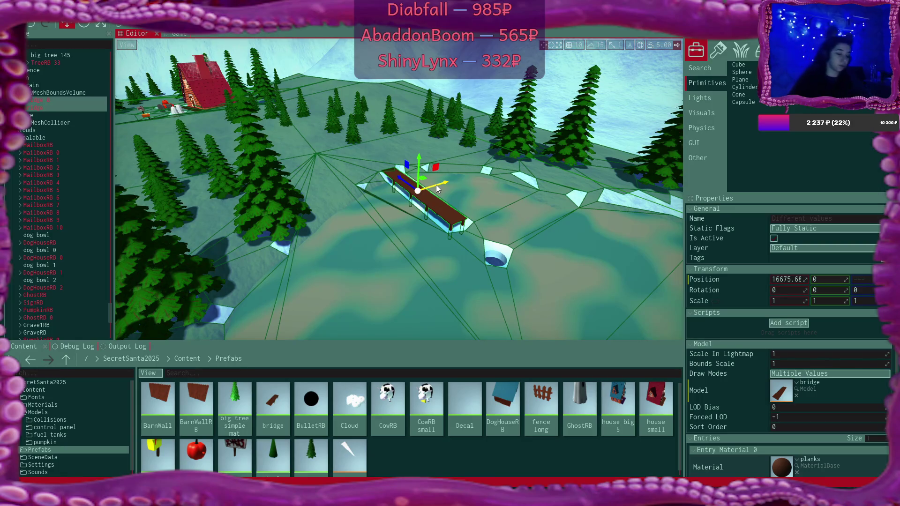
# Step: Look around the placed bridge, then return the asset browser to the top-level Content folder
pyautogui.moveTo(509, 199)
pyautogui.mouseDown()
pyautogui.moveTo(469, 225)
pyautogui.moveTo(483, 228)
pyautogui.mouseUp()
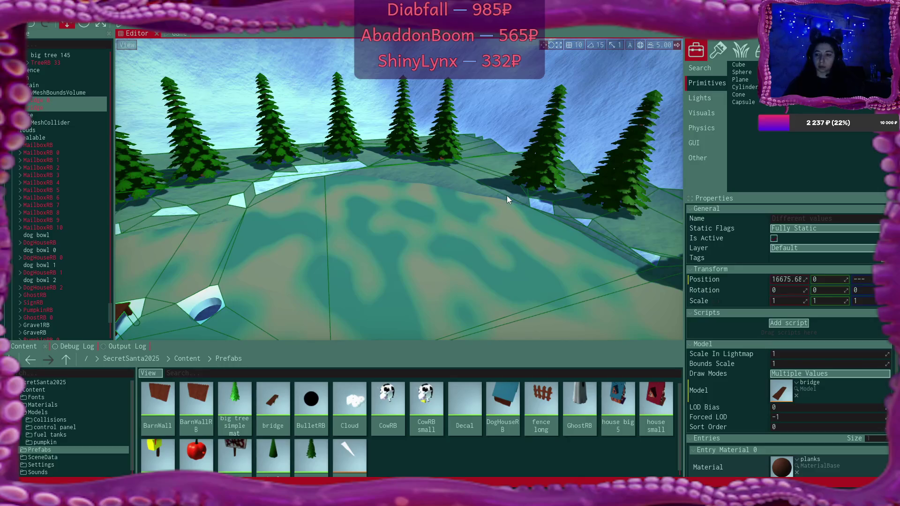
pyautogui.moveTo(507, 197)
pyautogui.mouseDown()
pyautogui.moveTo(490, 221)
pyautogui.moveTo(450, 185)
pyautogui.moveTo(424, 196)
pyautogui.mouseUp()
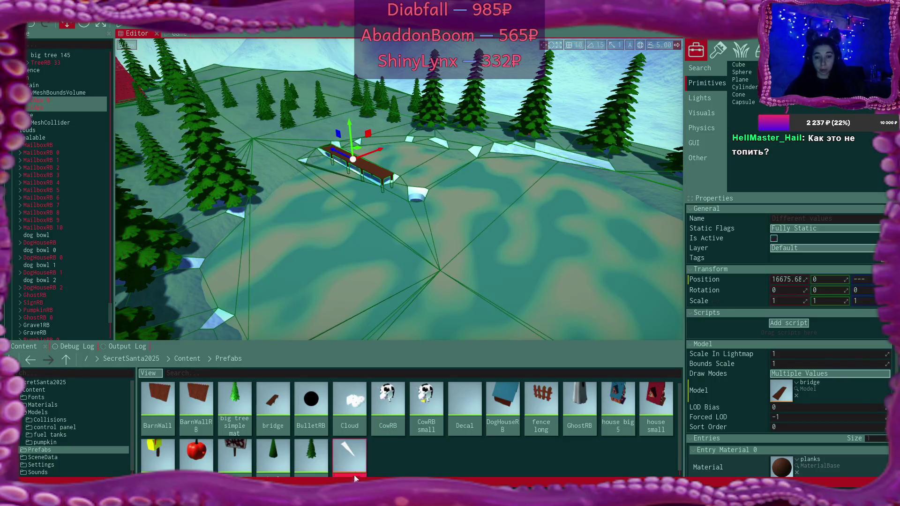
pyautogui.click(188, 359)
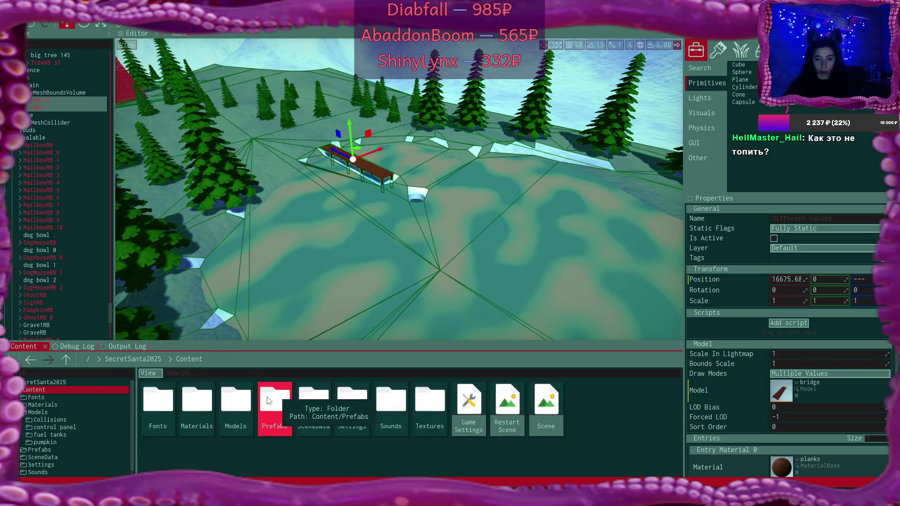
# Step: Open Flax's Models folder, then in File Explorer go up to 3d projects and into Do No Harm
pyautogui.doubleClick(236, 399)
pyautogui.hotkey('alt', 'Tab')
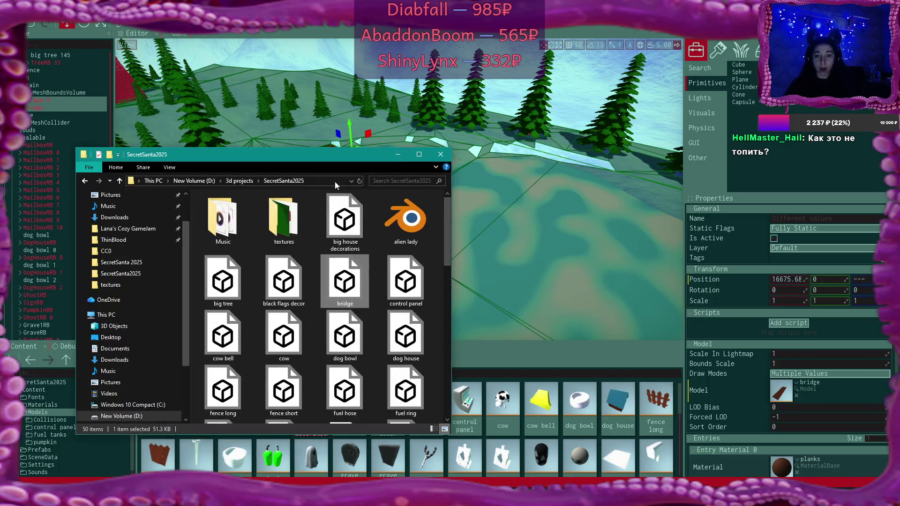
pyautogui.click(237, 182)
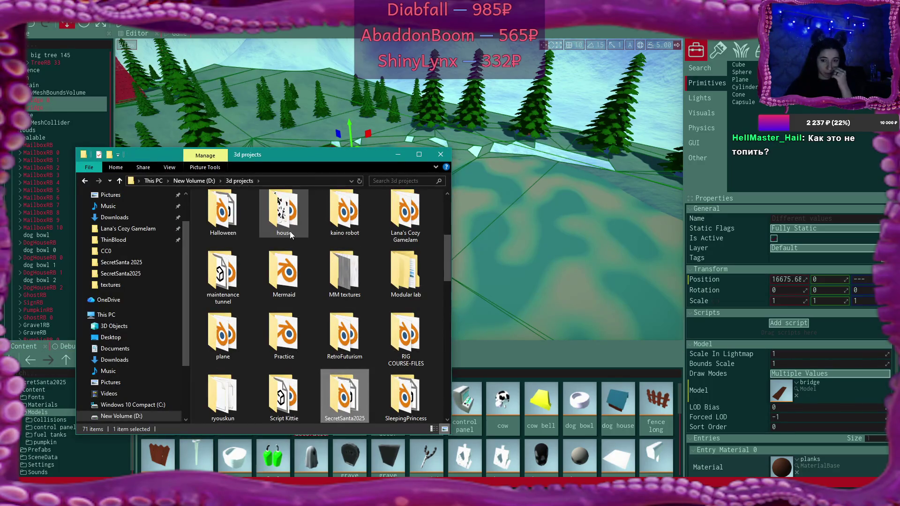
pyautogui.scroll(-3, 320, 297)
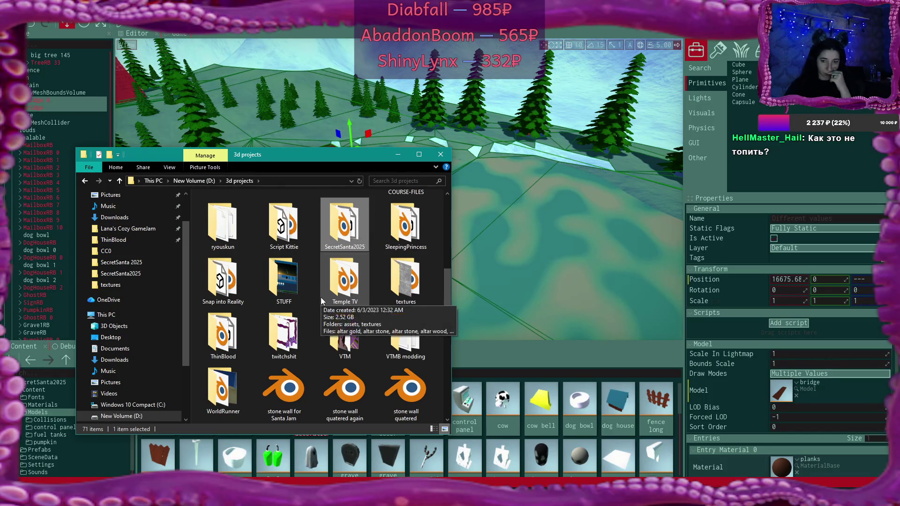
pyautogui.scroll(-2, 321, 297)
pyautogui.scroll(3, 321, 298)
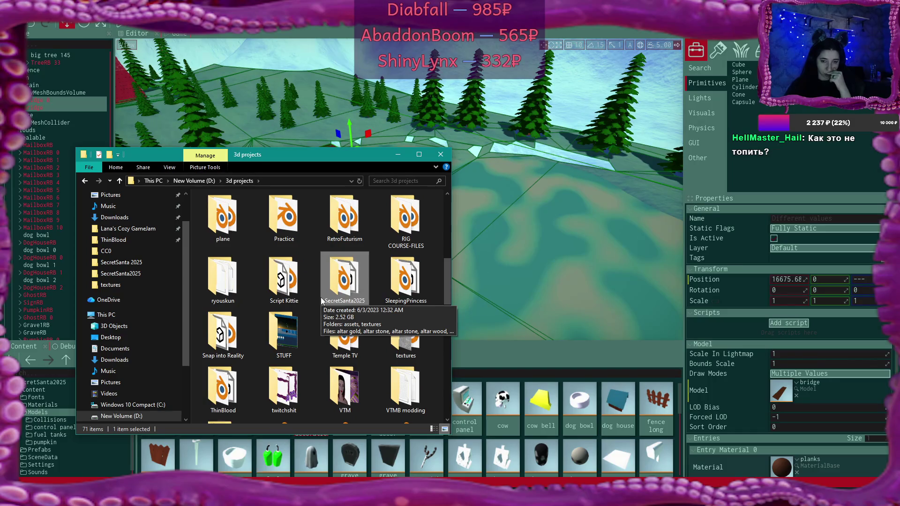
pyautogui.scroll(5, 321, 297)
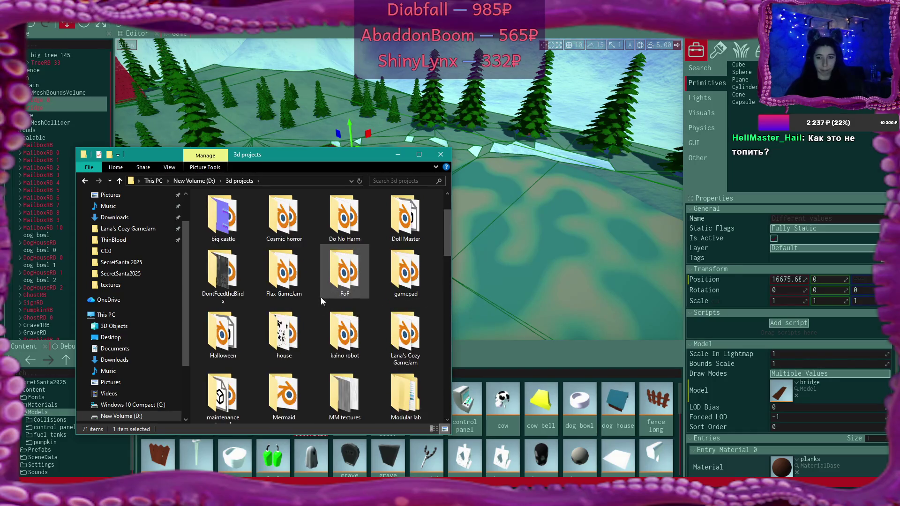
pyautogui.doubleClick(346, 220)
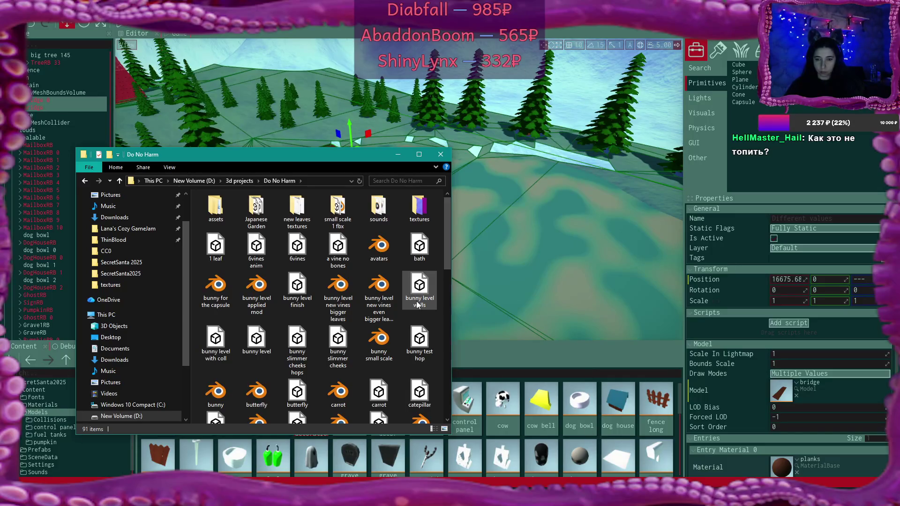
# Step: Drag koi fish from small scale 1 fbx > animals into Flax's Models folder
pyautogui.scroll(-2, 417, 302)
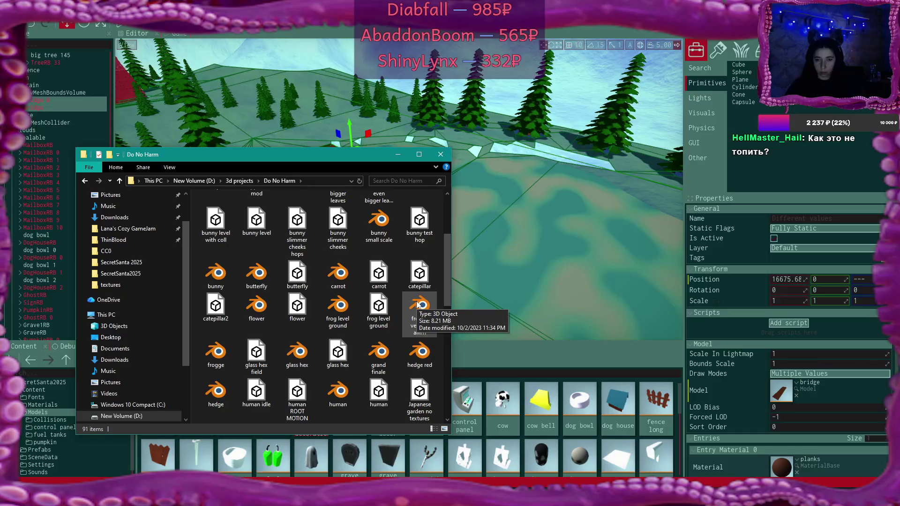
pyautogui.scroll(-5, 417, 304)
pyautogui.scroll(10, 417, 304)
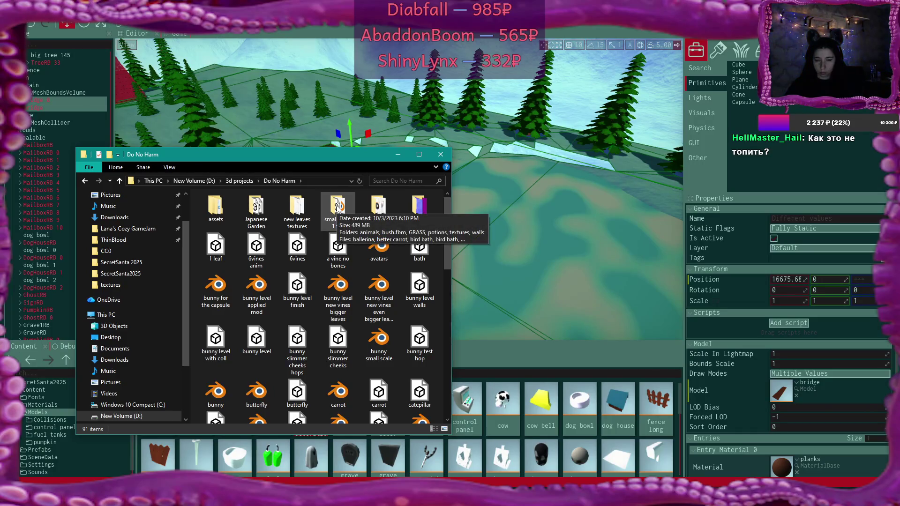
pyautogui.doubleClick(337, 209)
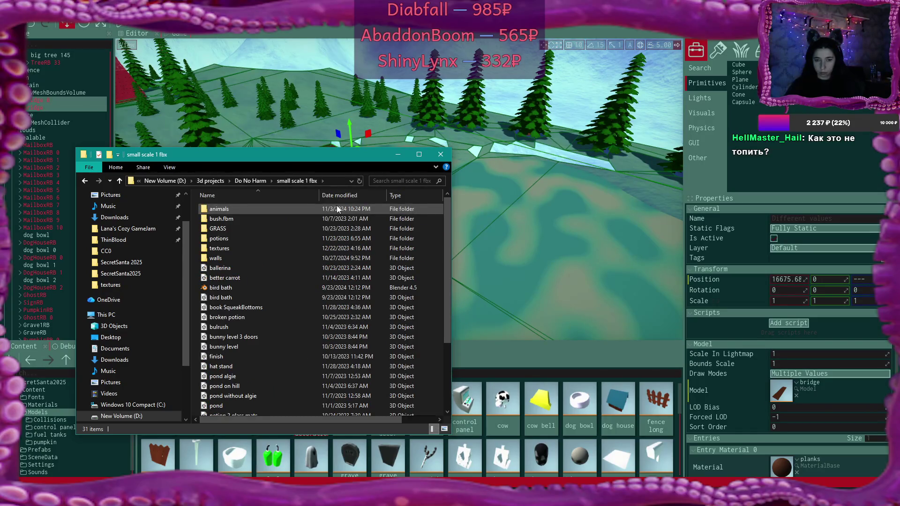
pyautogui.doubleClick(257, 213)
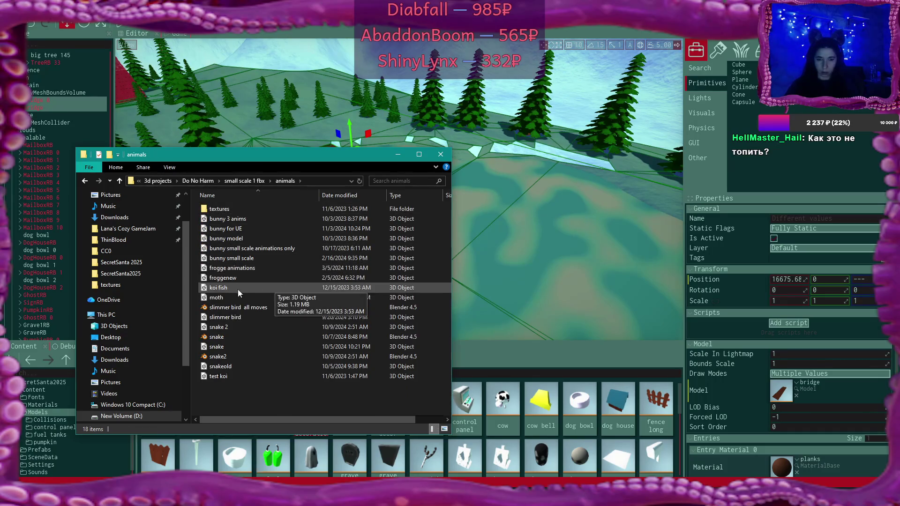
pyautogui.moveTo(215, 289)
pyautogui.mouseDown()
pyautogui.moveTo(223, 281)
pyautogui.moveTo(600, 447)
pyautogui.mouseUp()
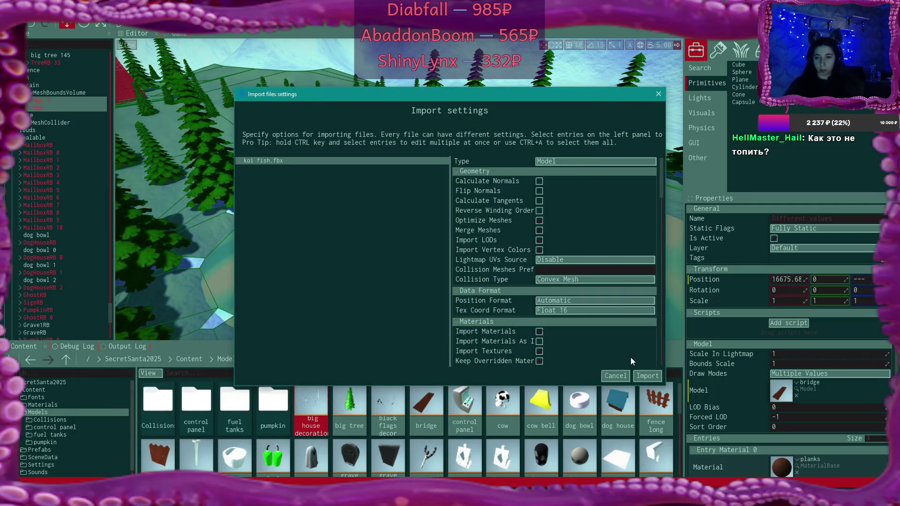
# Step: Import koi fish.fbx with Import Materials left unchecked
pyautogui.click(539, 332)
pyautogui.click(539, 333)
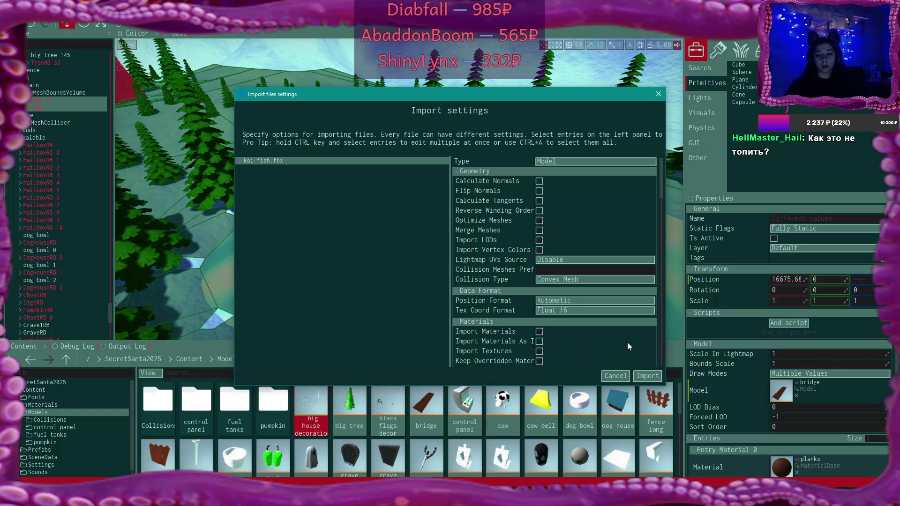
pyautogui.click(649, 378)
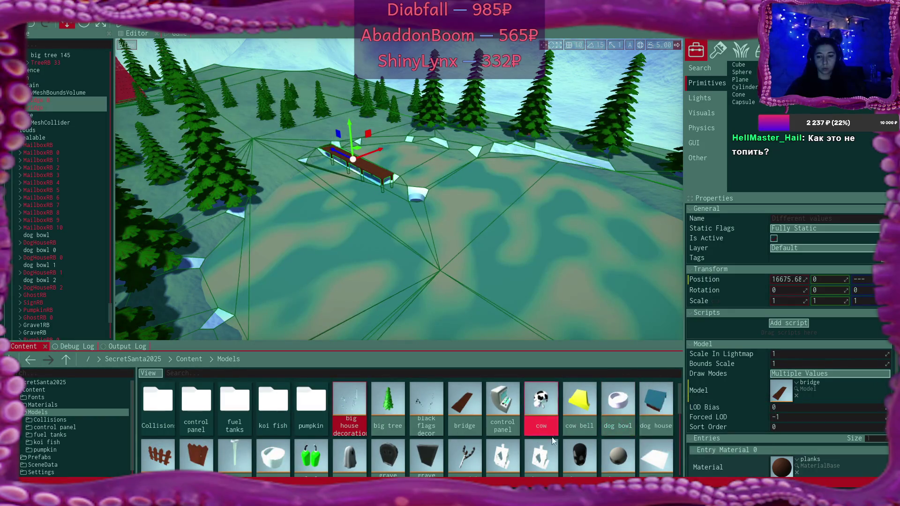
pyautogui.scroll(-5, 561, 436)
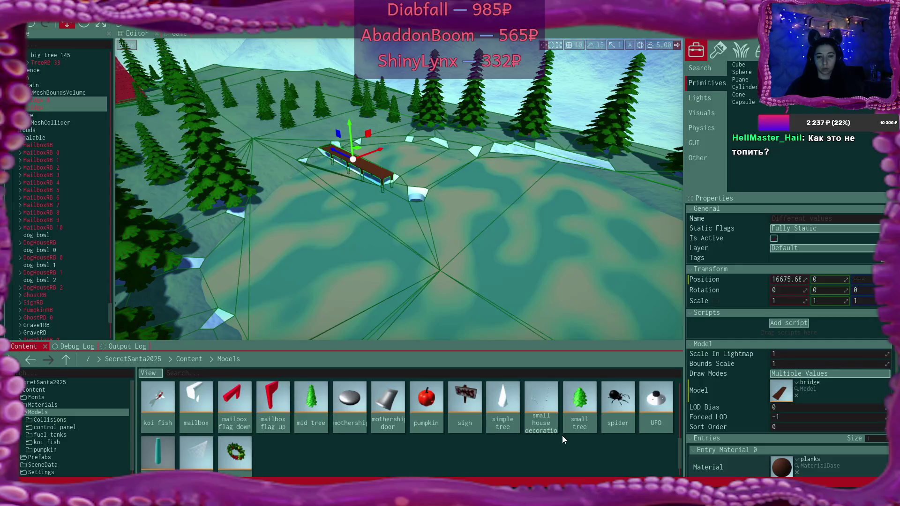
# Step: Open the koi fish model and reset its preview camera so the fish is centred
pyautogui.doubleClick(165, 399)
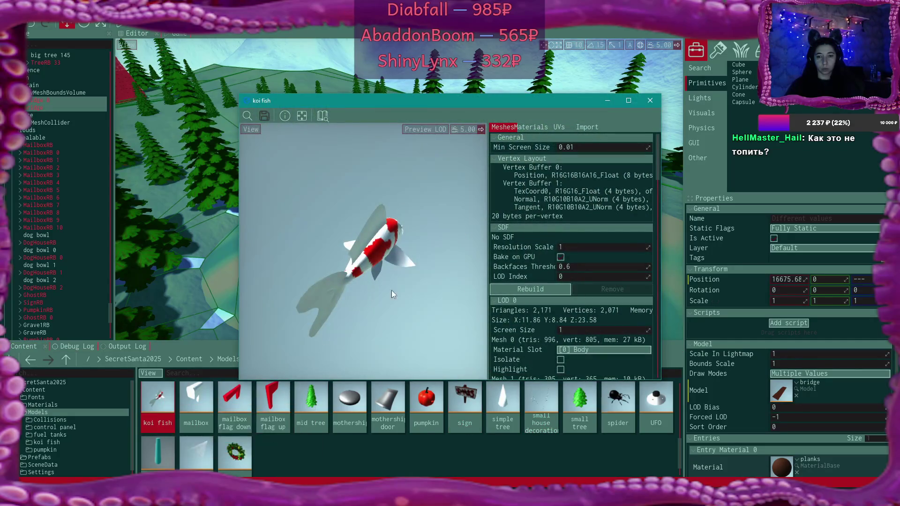
pyautogui.moveTo(379, 266)
pyautogui.mouseDown()
pyautogui.moveTo(355, 286)
pyautogui.moveTo(282, 266)
pyautogui.mouseUp()
pyautogui.moveTo(211, 234); pyautogui.dragTo(169, 234)
pyautogui.moveTo(361, 308)
pyautogui.mouseDown()
pyautogui.moveTo(362, 293)
pyautogui.moveTo(459, 277)
pyautogui.mouseUp()
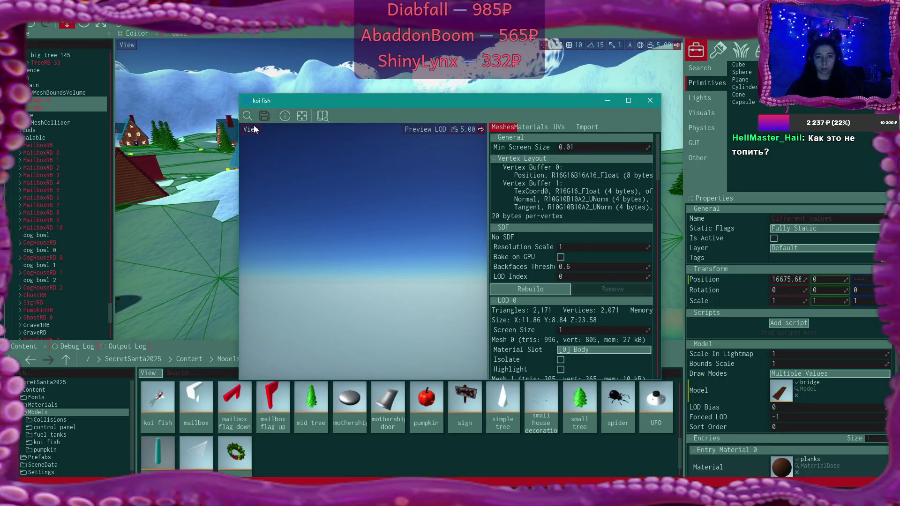
pyautogui.click(455, 130)
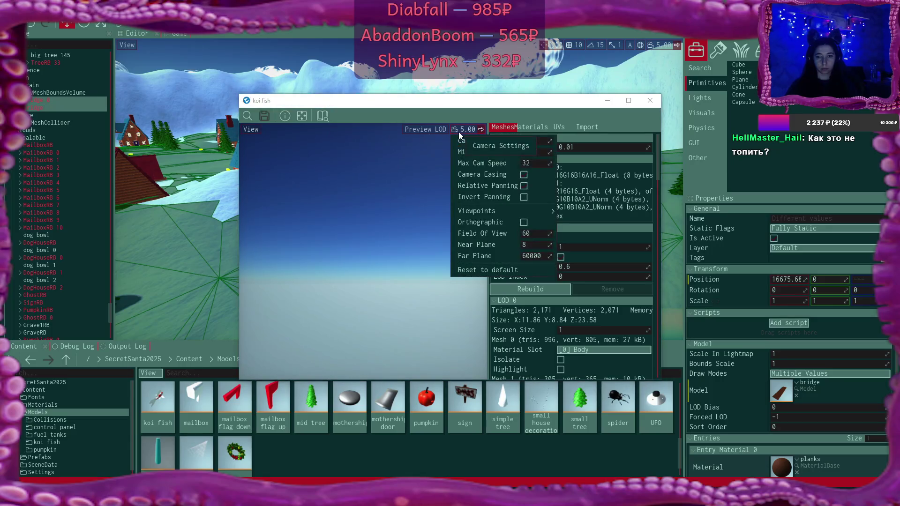
pyautogui.click(489, 270)
pyautogui.moveTo(393, 293)
pyautogui.mouseDown()
pyautogui.moveTo(370, 286)
pyautogui.moveTo(348, 295)
pyautogui.moveTo(370, 277)
pyautogui.moveTo(364, 269)
pyautogui.mouseUp()
pyautogui.scroll(5, 369, 278)
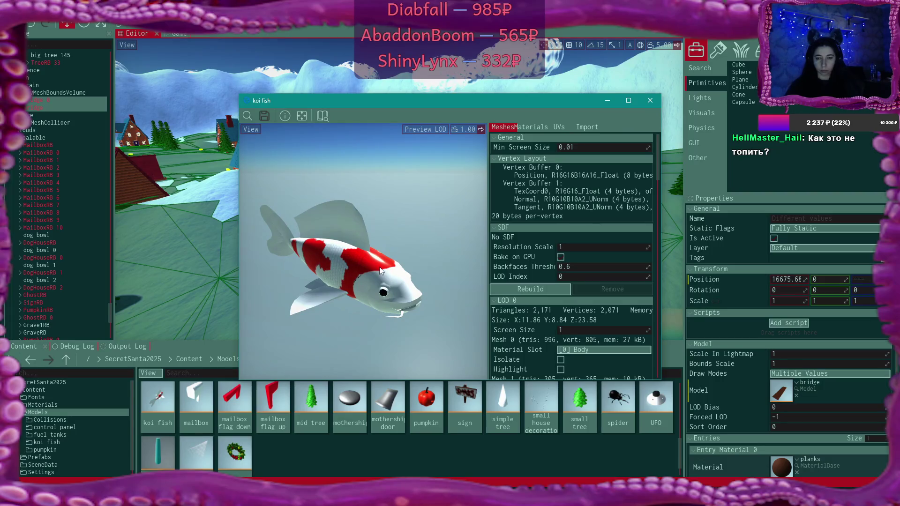
# Step: Review the model's seven material slots, from Body through the fins
pyautogui.click(541, 128)
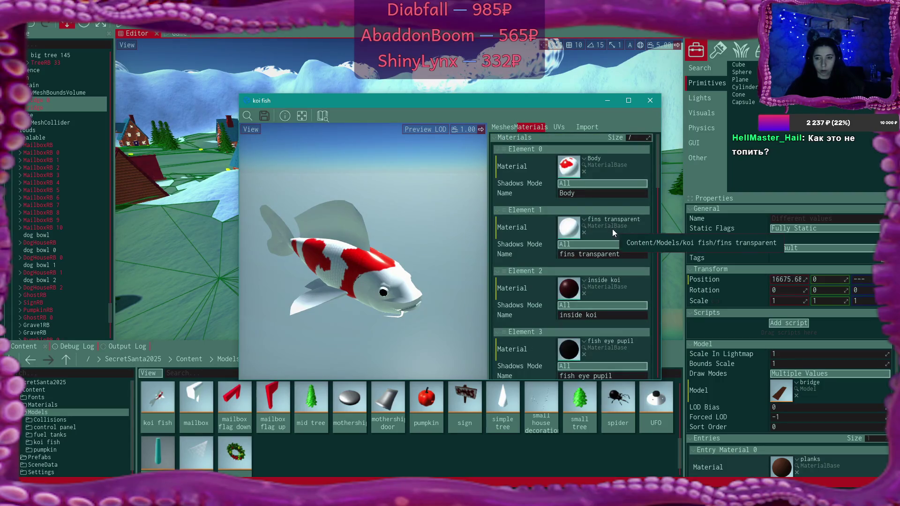
pyautogui.scroll(-2, 613, 231)
pyautogui.scroll(-3, 613, 230)
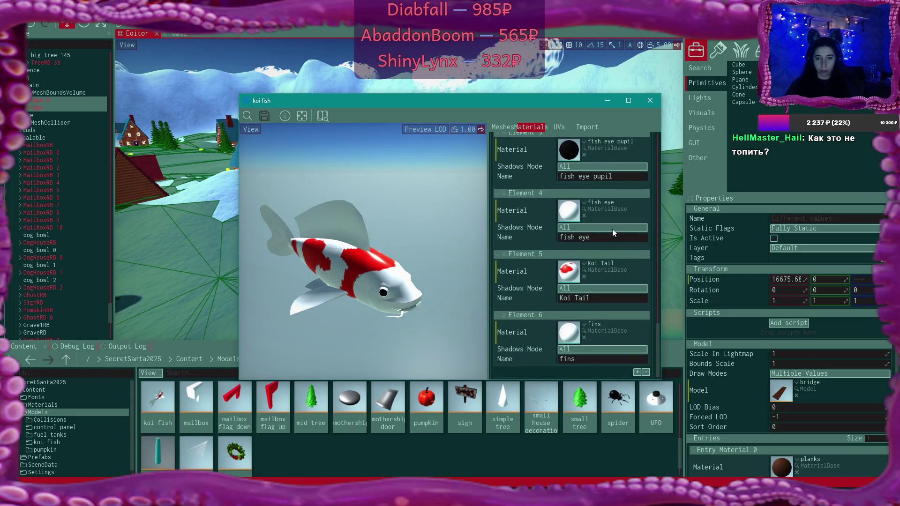
pyautogui.scroll(5, 612, 229)
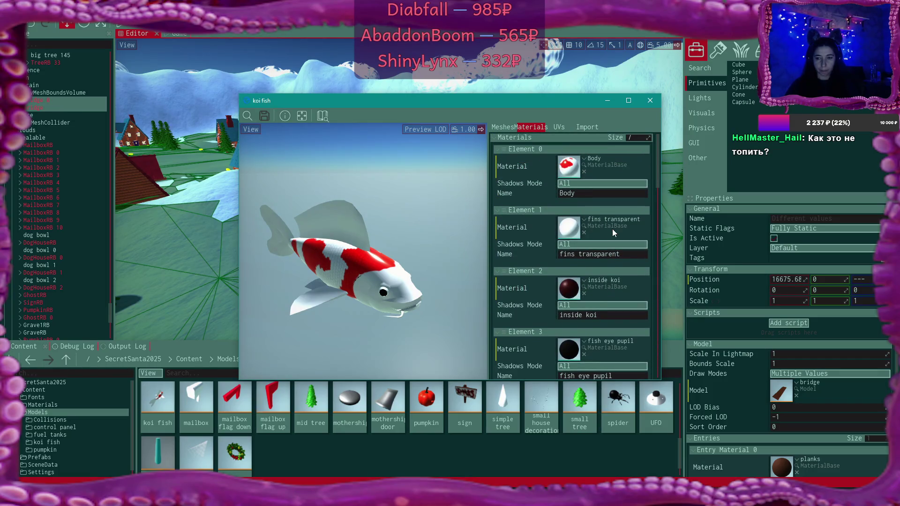
pyautogui.scroll(-3, 612, 229)
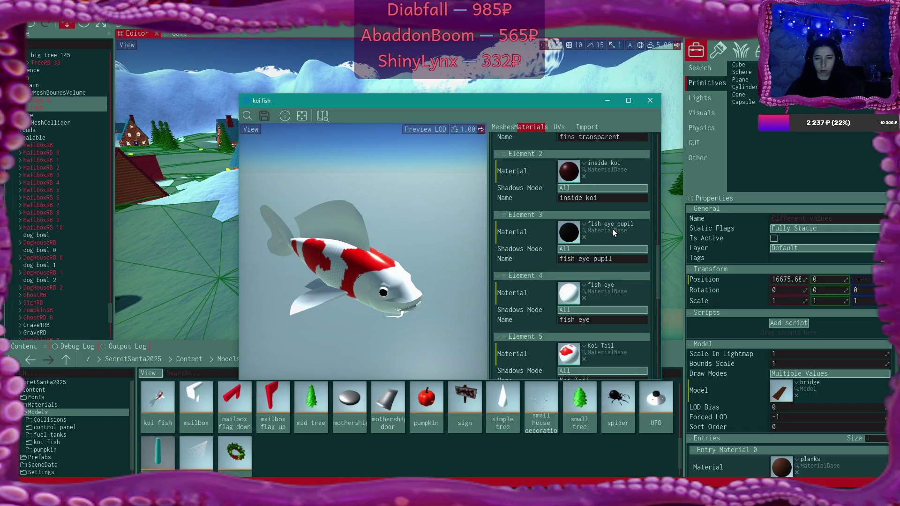
pyautogui.scroll(-2, 612, 229)
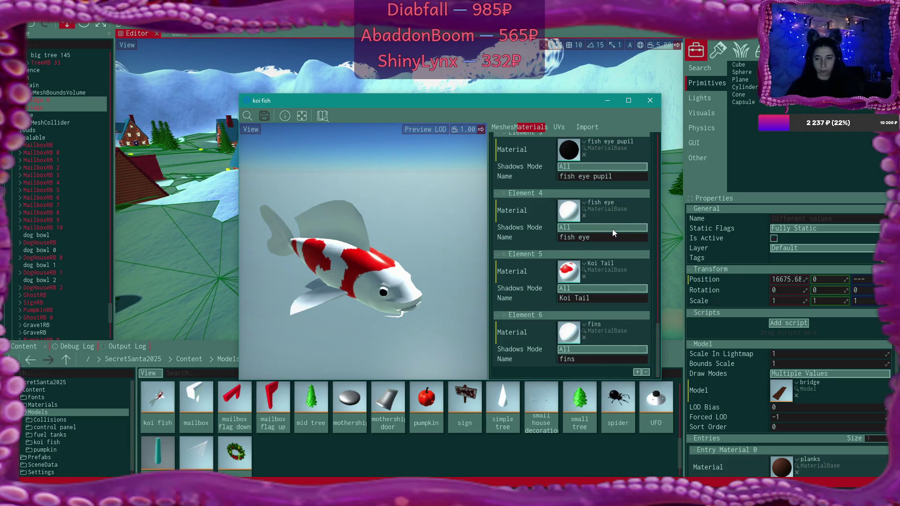
pyautogui.scroll(4, 612, 229)
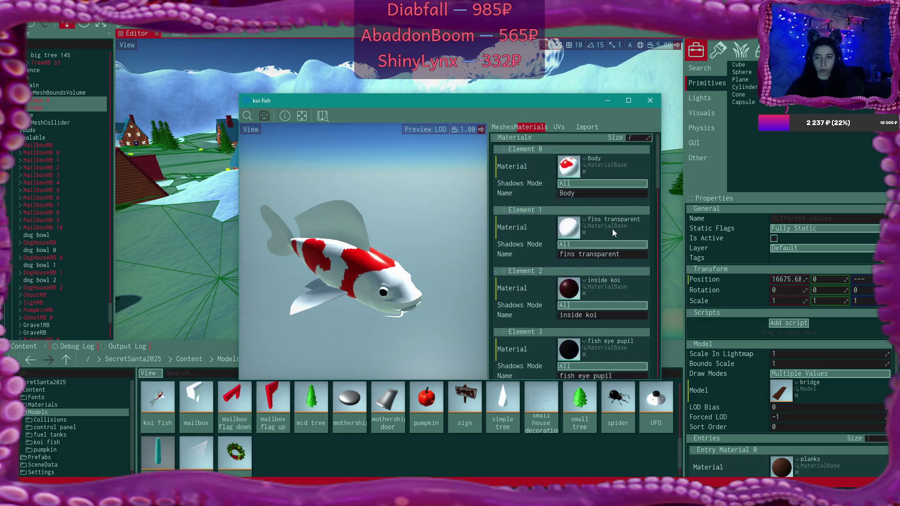
# Step: Inspect the koi fish Import tab's Materials and SDF options, then close the model window
pyautogui.click(588, 127)
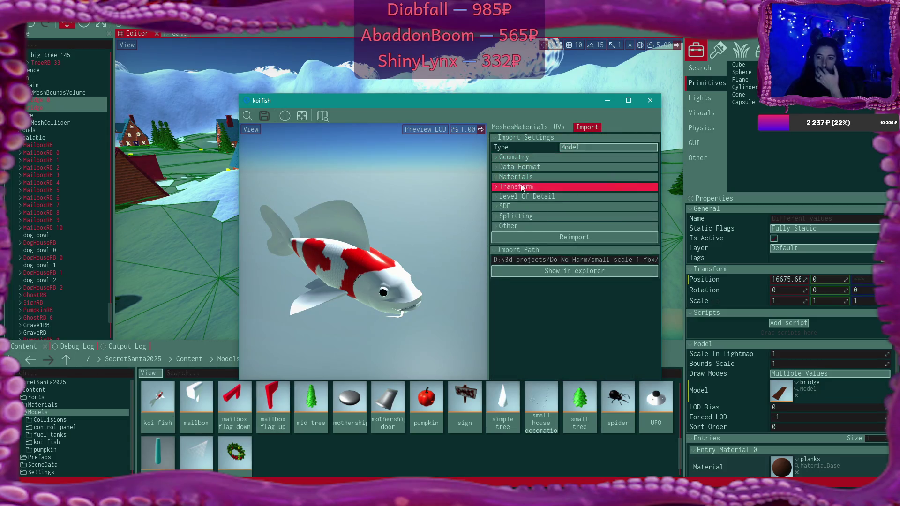
pyautogui.click(495, 177)
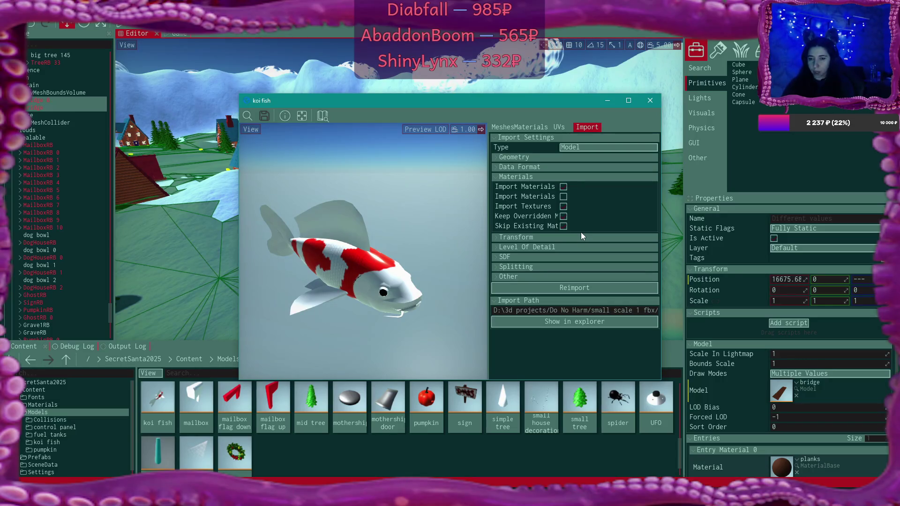
pyautogui.click(497, 257)
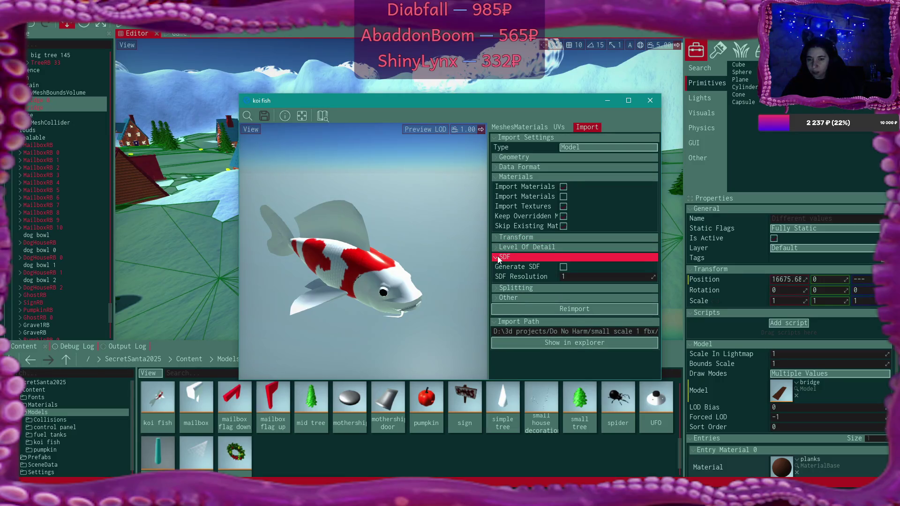
pyautogui.click(497, 256)
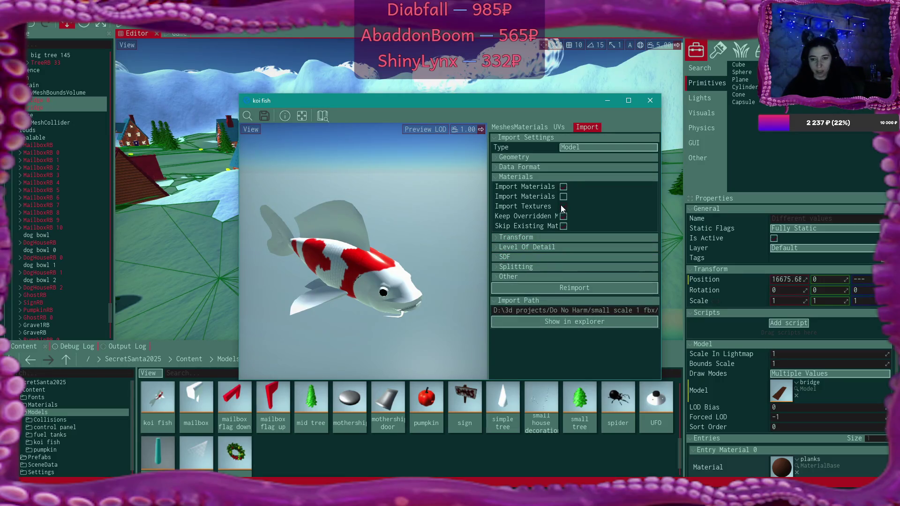
pyautogui.click(651, 100)
pyautogui.scroll(5, 291, 443)
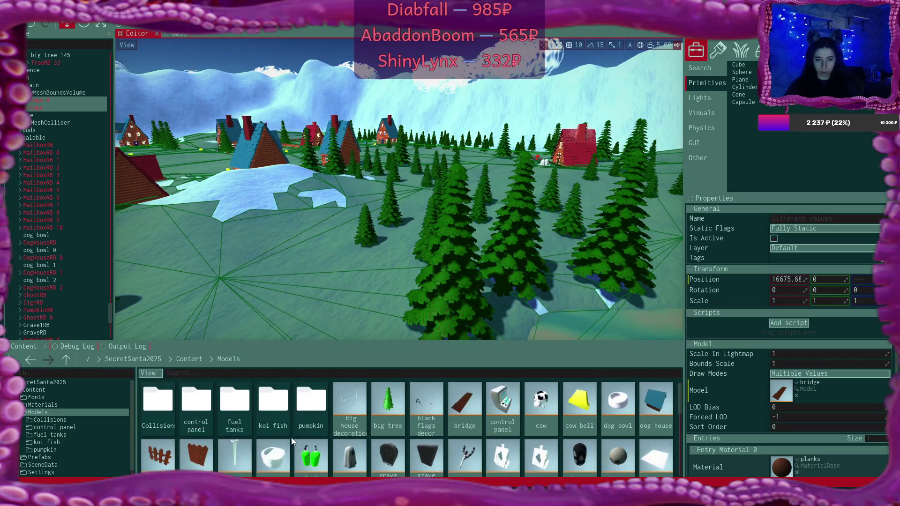
# Step: Move the koi red and white body texture from the koi fish folder into Models
pyautogui.doubleClick(271, 402)
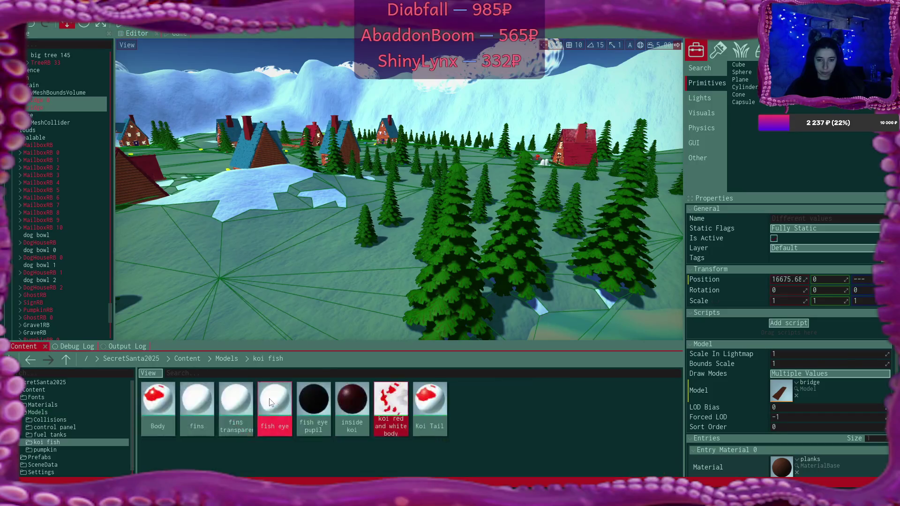
pyautogui.click(433, 398)
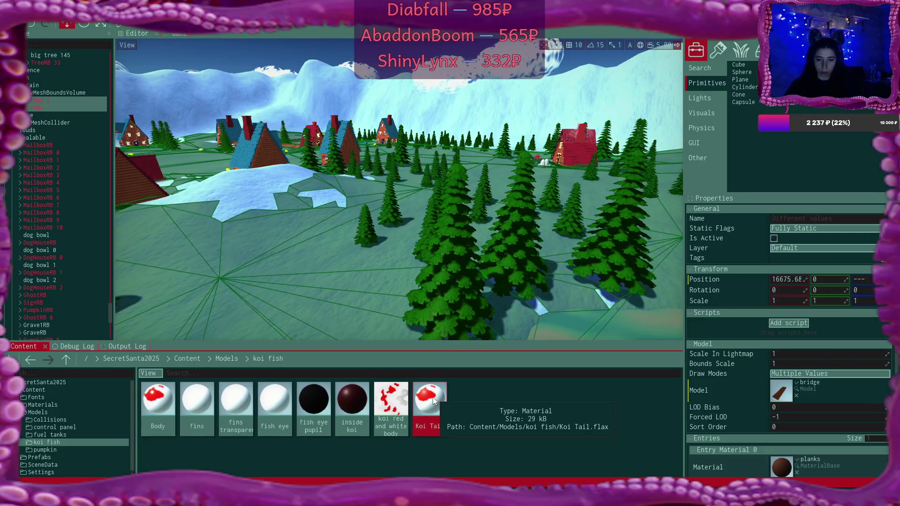
pyautogui.click(385, 399)
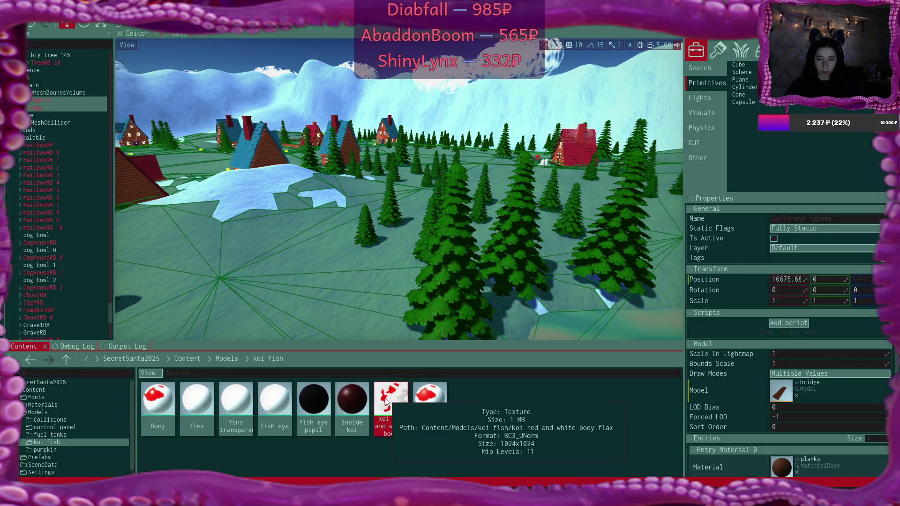
pyautogui.moveTo(385, 399)
pyautogui.mouseDown()
pyautogui.moveTo(210, 374)
pyautogui.moveTo(223, 367)
pyautogui.moveTo(206, 373)
pyautogui.moveTo(194, 362)
pyautogui.moveTo(459, 409)
pyautogui.moveTo(429, 403)
pyautogui.moveTo(585, 454)
pyautogui.mouseUp()
# Step: Permanently delete the koi fish folder from Models
pyautogui.click(187, 359)
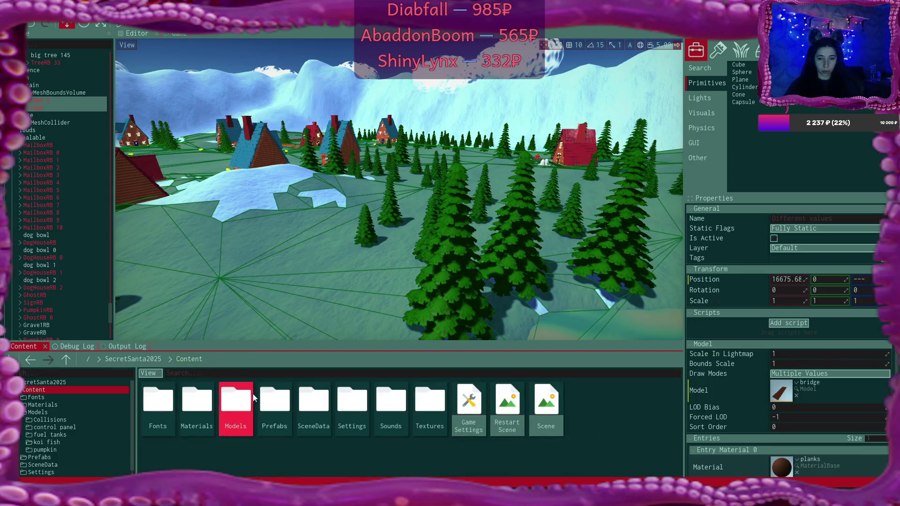
pyautogui.doubleClick(240, 407)
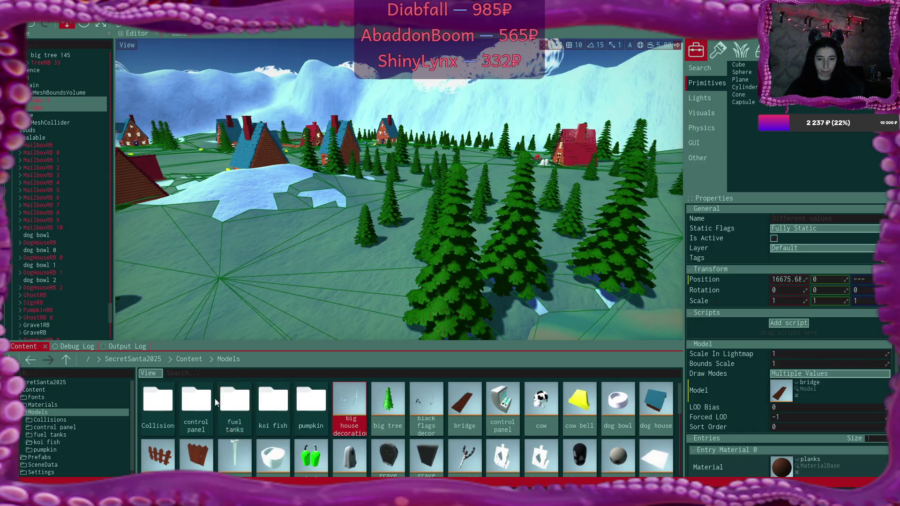
pyautogui.doubleClick(272, 403)
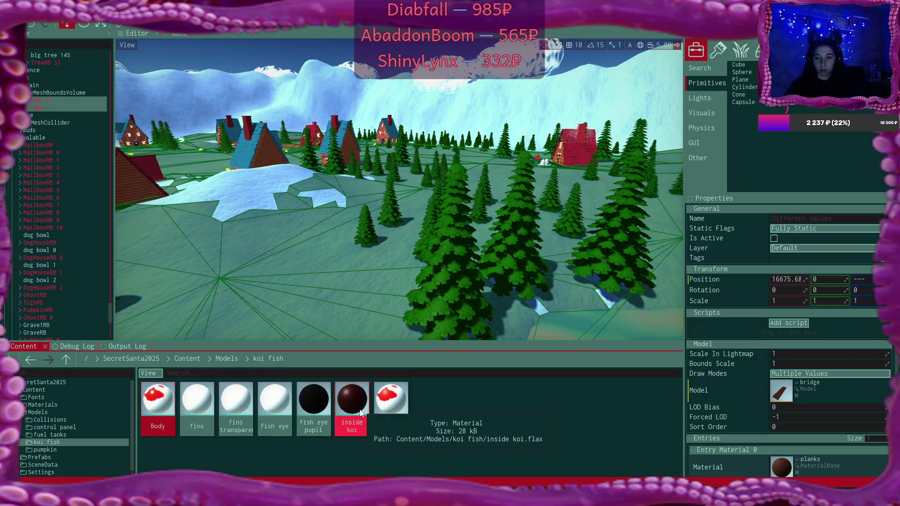
pyautogui.click(223, 360)
pyautogui.click(277, 403)
pyautogui.press('Delete')
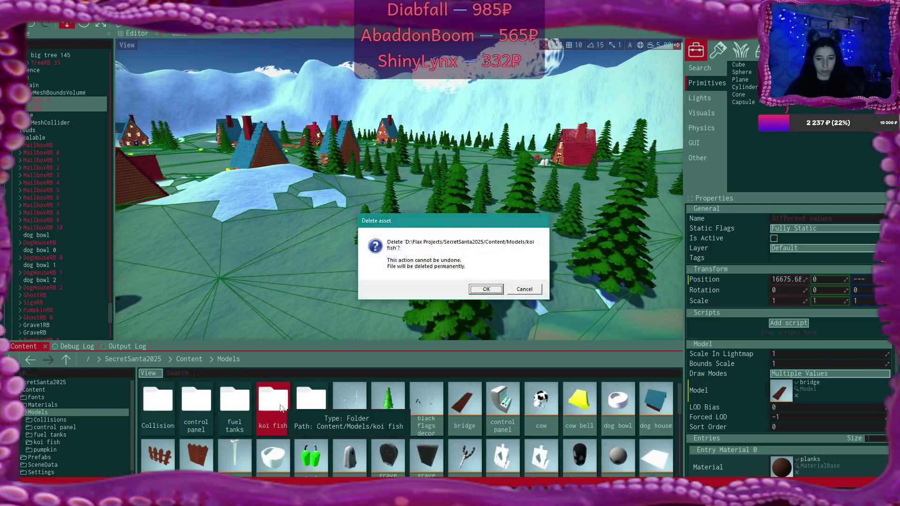
pyautogui.press('Return')
pyautogui.scroll(-1, 510, 434)
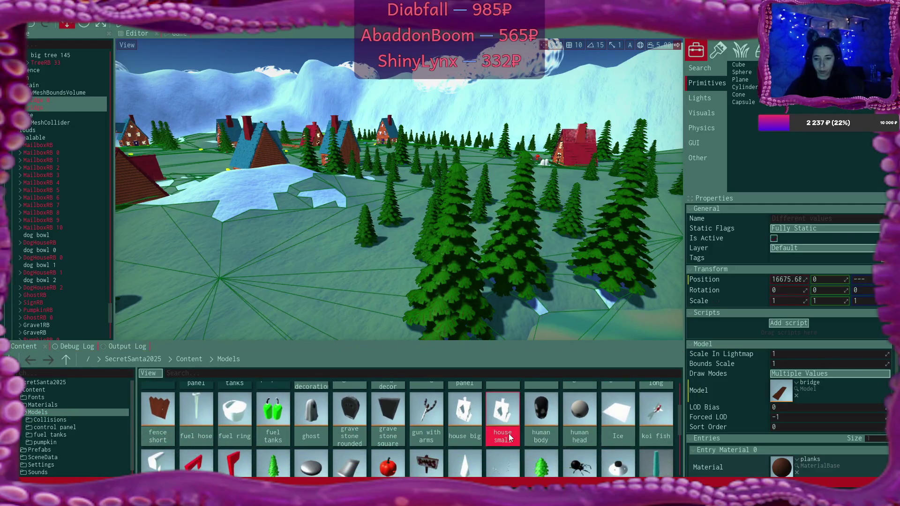
# Step: Open the koi fish model editor and move its window up and to the right
pyautogui.doubleClick(651, 422)
pyautogui.moveTo(415, 266)
pyautogui.mouseDown()
pyautogui.moveTo(469, 263)
pyautogui.moveTo(431, 265)
pyautogui.mouseUp()
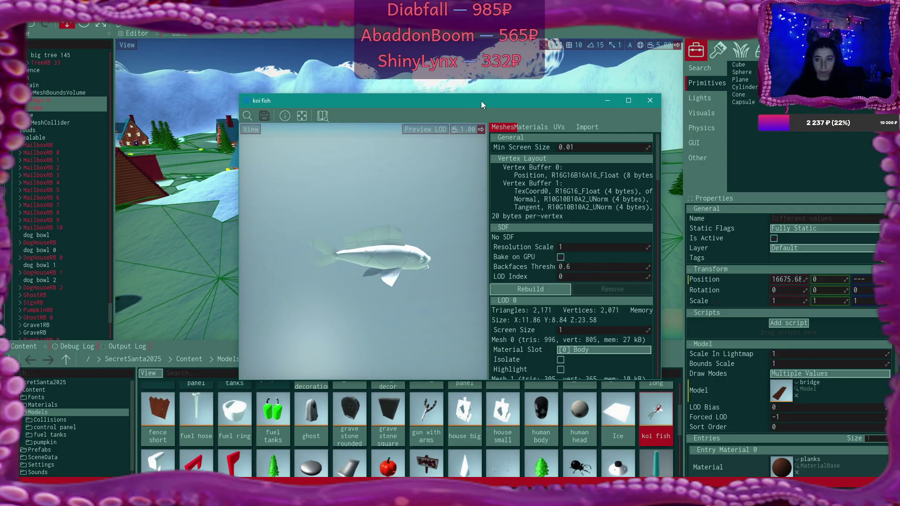
pyautogui.moveTo(481, 100); pyautogui.dragTo(539, 43)
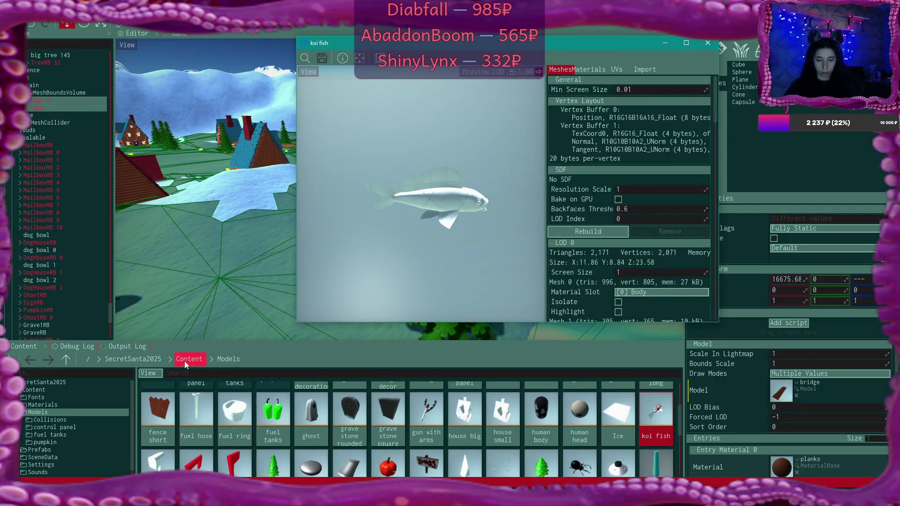
# Step: In Content > Materials, duplicate the Ghost material instance as Fish
pyautogui.click(188, 359)
pyautogui.doubleClick(209, 403)
pyautogui.click(495, 432)
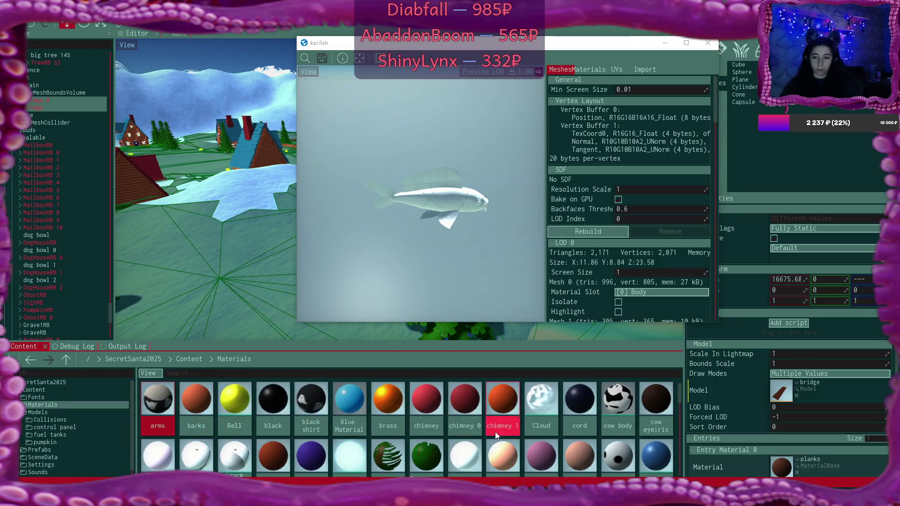
pyautogui.scroll(2, 496, 426)
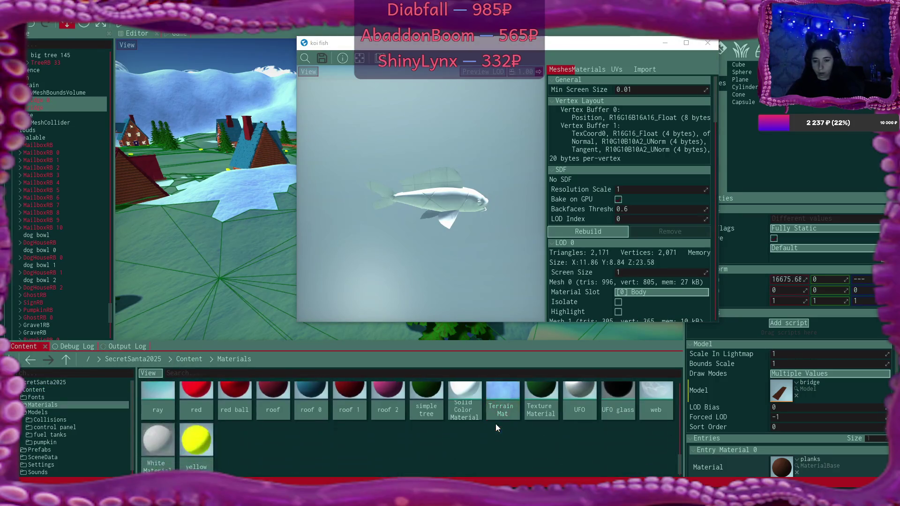
pyautogui.scroll(-1, 494, 423)
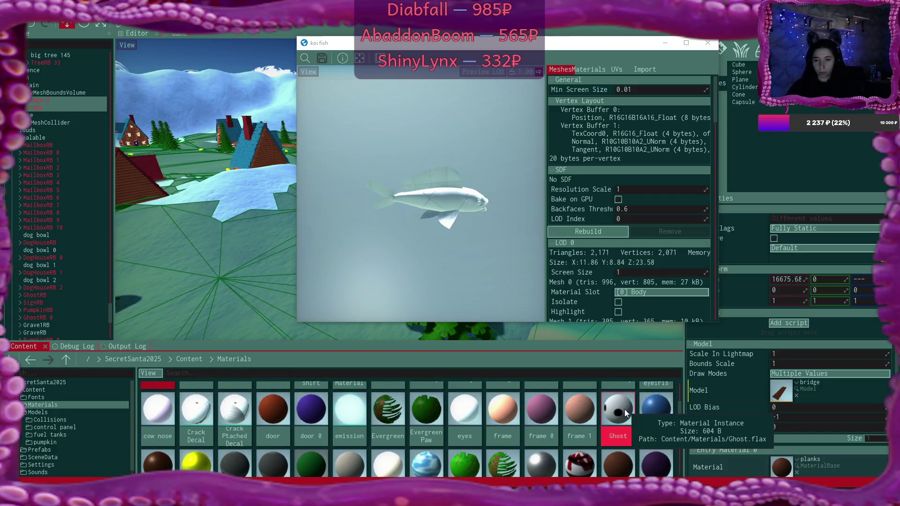
pyautogui.doubleClick(617, 411)
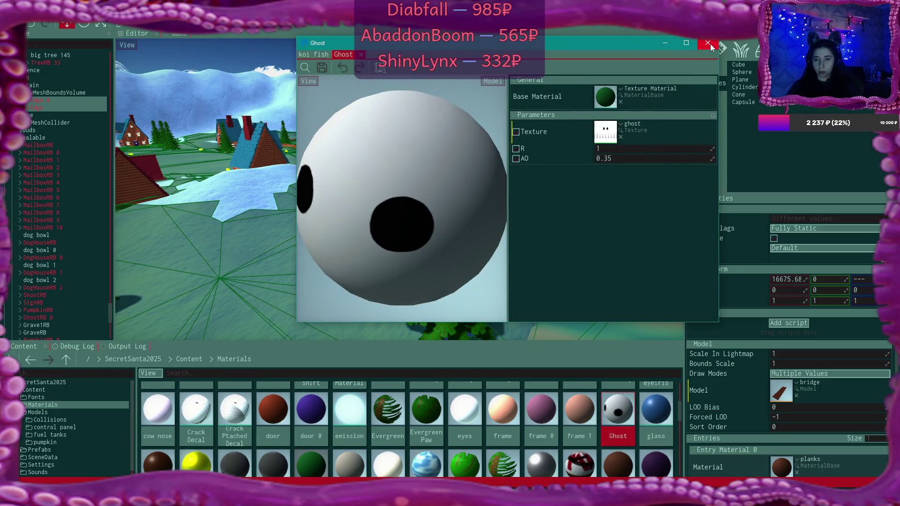
pyautogui.click(361, 54)
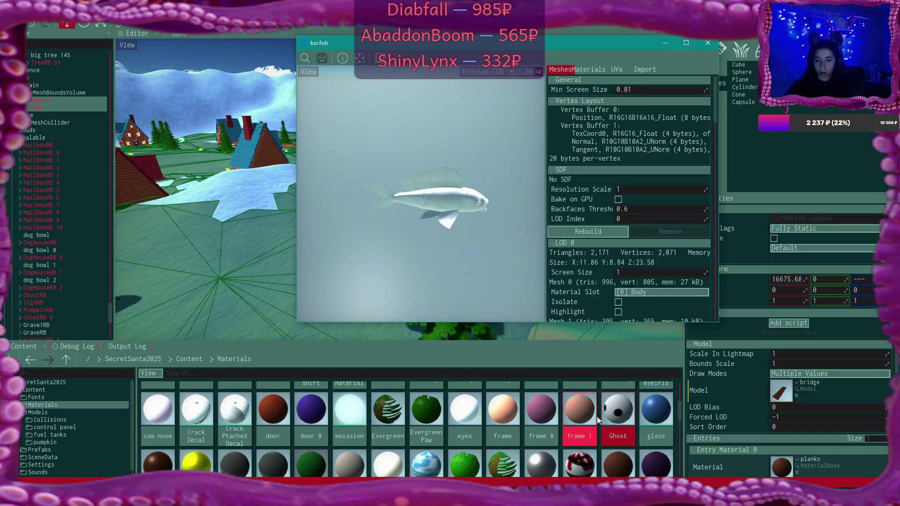
pyautogui.rightClick(622, 412)
pyautogui.click(613, 413)
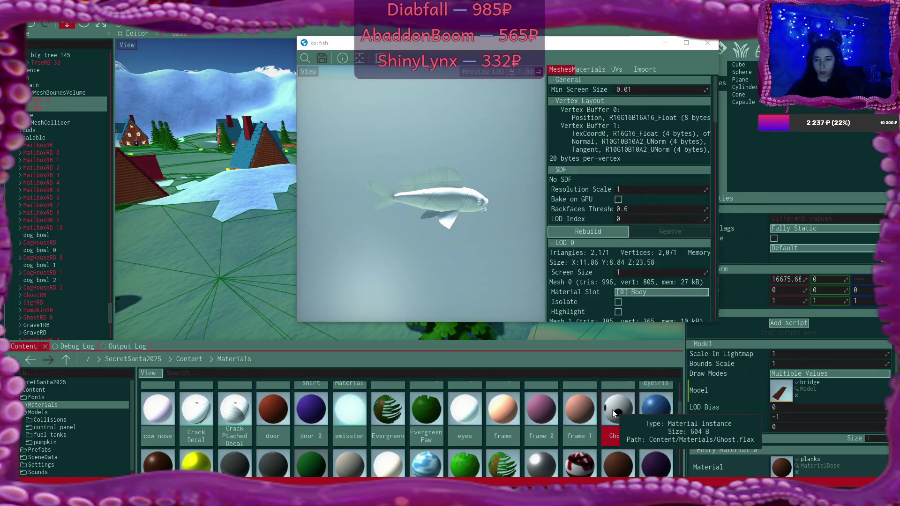
pyautogui.hotkey('ctrl', 'd')
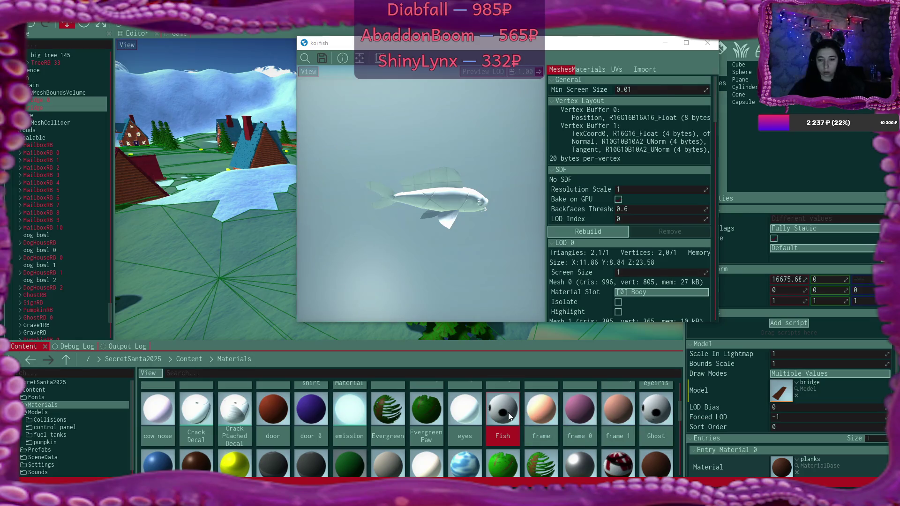
# Step: Set the Fish material's Texture parameter to koi red and white body
pyautogui.doubleClick(509, 413)
pyautogui.click(622, 126)
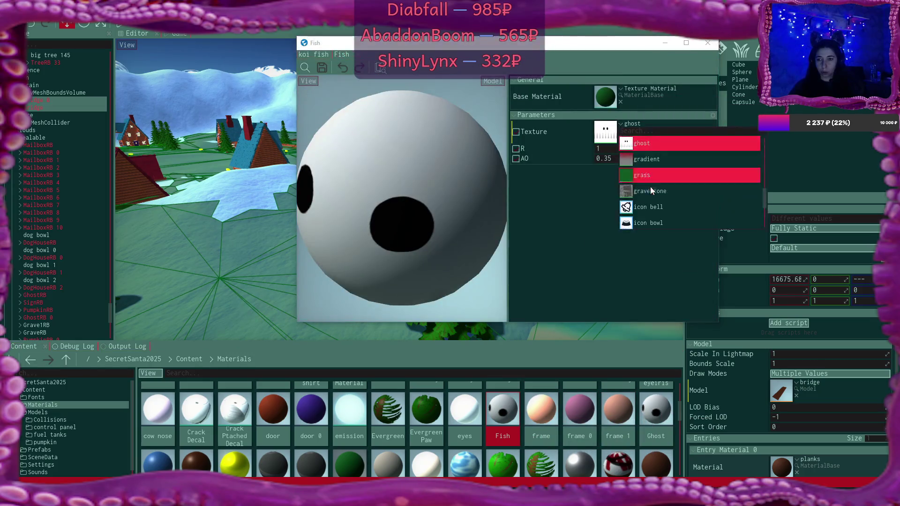
pyautogui.scroll(10, 662, 207)
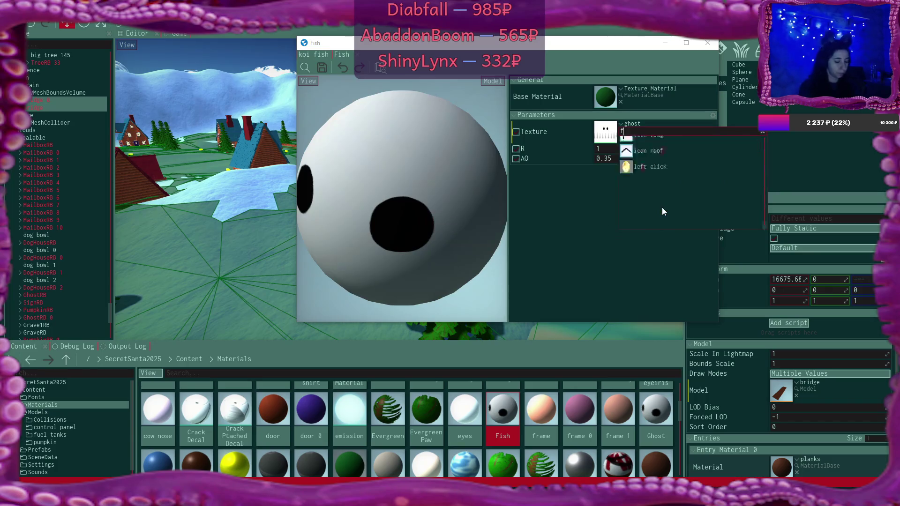
pyautogui.write('koi')
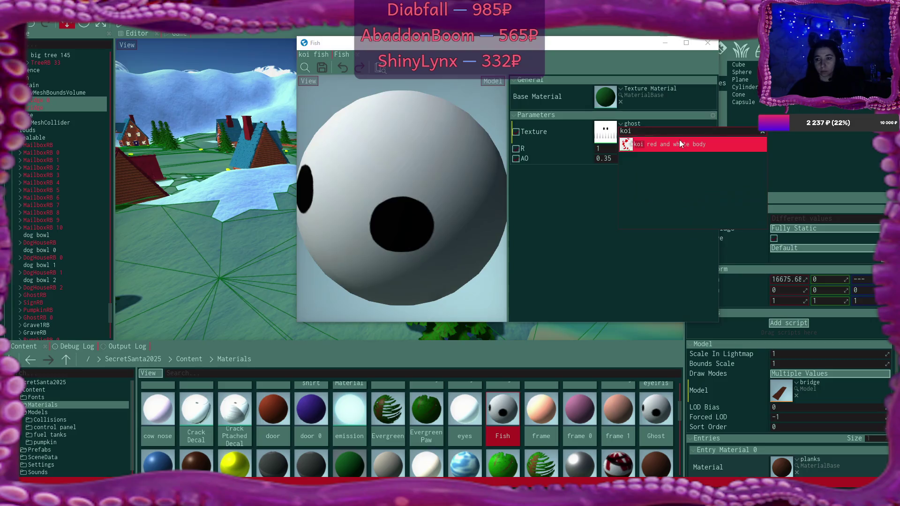
pyautogui.click(680, 141)
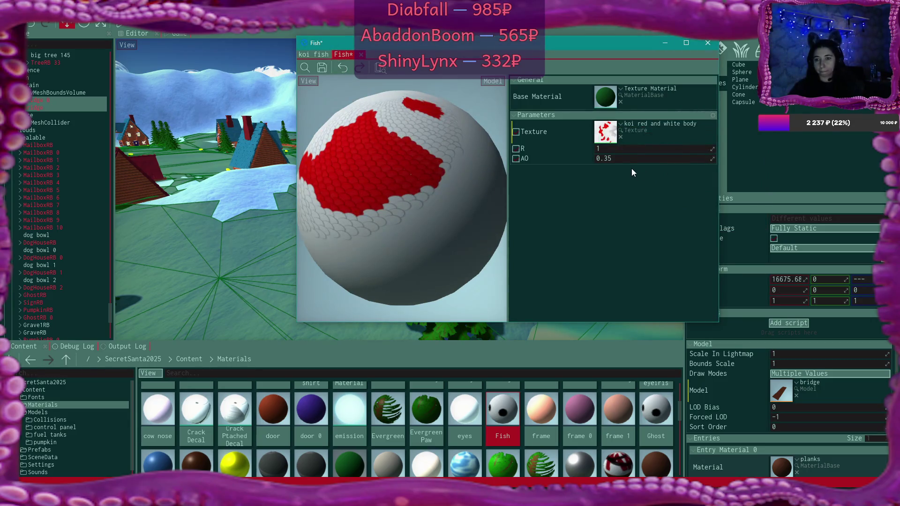
# Step: Set the Fish material's R value to 0.3, then save and close it
pyautogui.click(608, 149)
pyautogui.write('0.3')
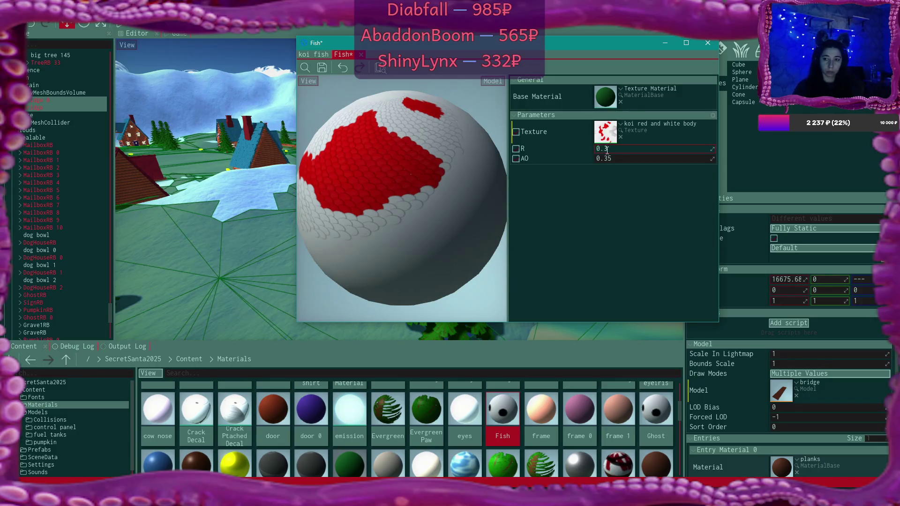
pyautogui.press('Return')
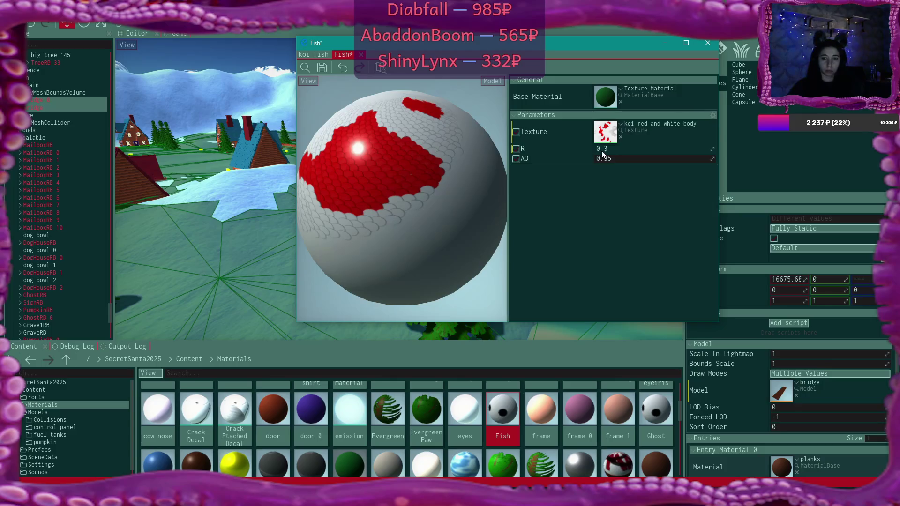
pyautogui.write('0.4')
pyautogui.press('Return')
pyautogui.click(621, 150)
pyautogui.write('0.3')
pyautogui.press('Return')
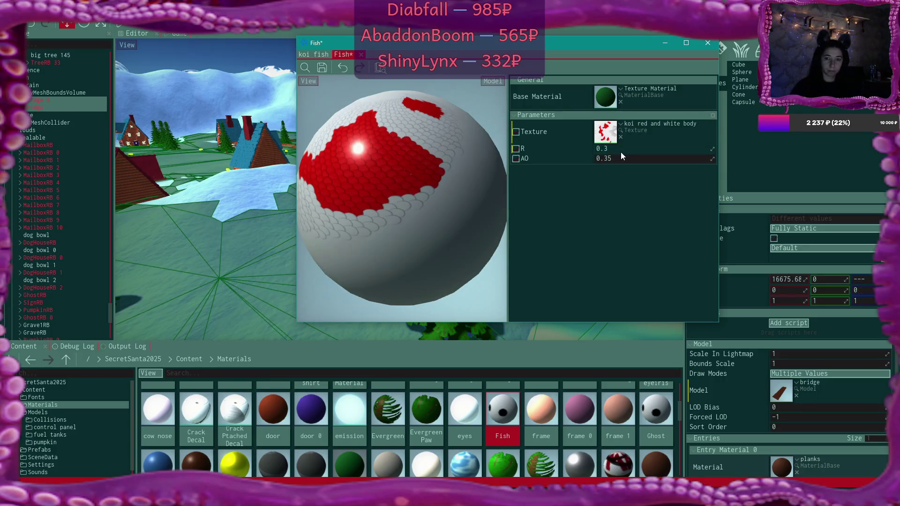
pyautogui.click(621, 150)
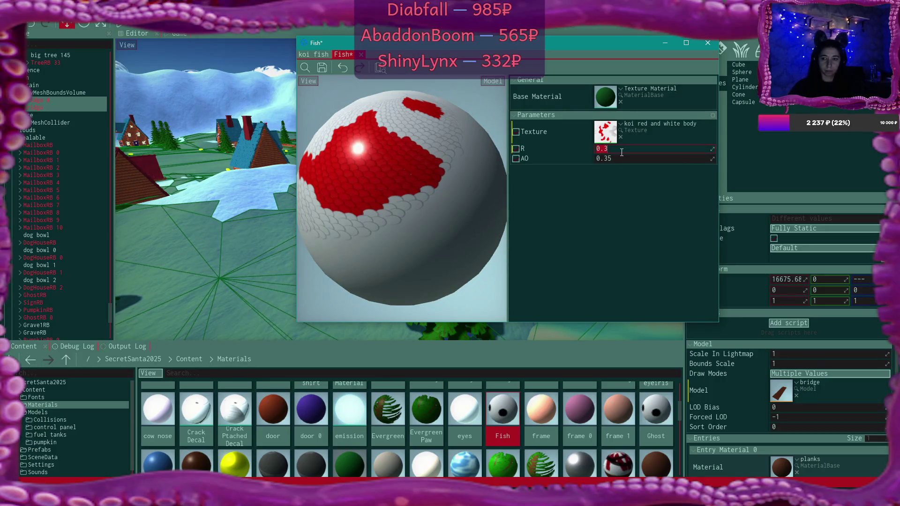
pyautogui.click(325, 69)
pyautogui.click(362, 55)
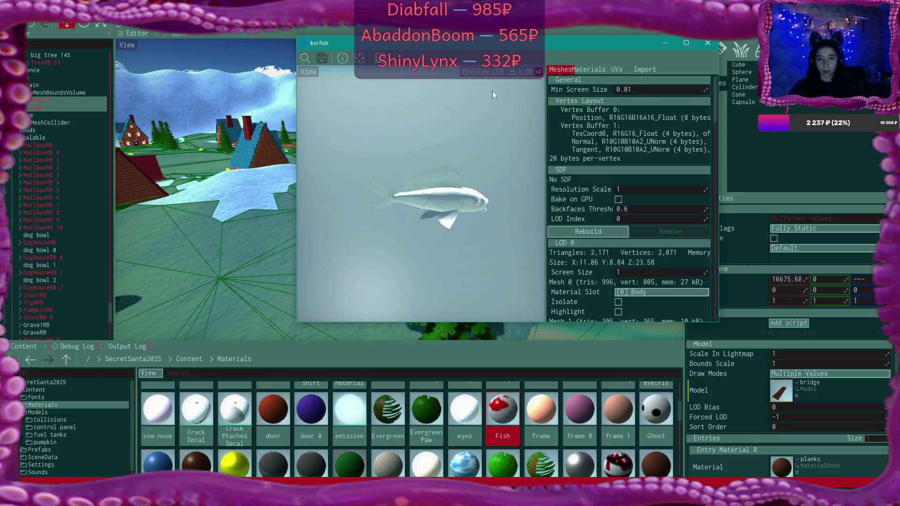
pyautogui.click(600, 72)
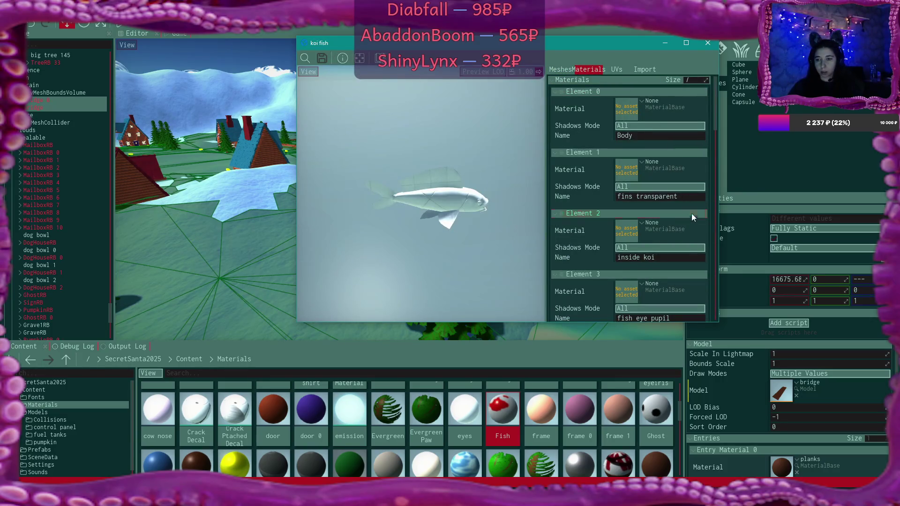
pyautogui.click(641, 101)
pyautogui.write('fish')
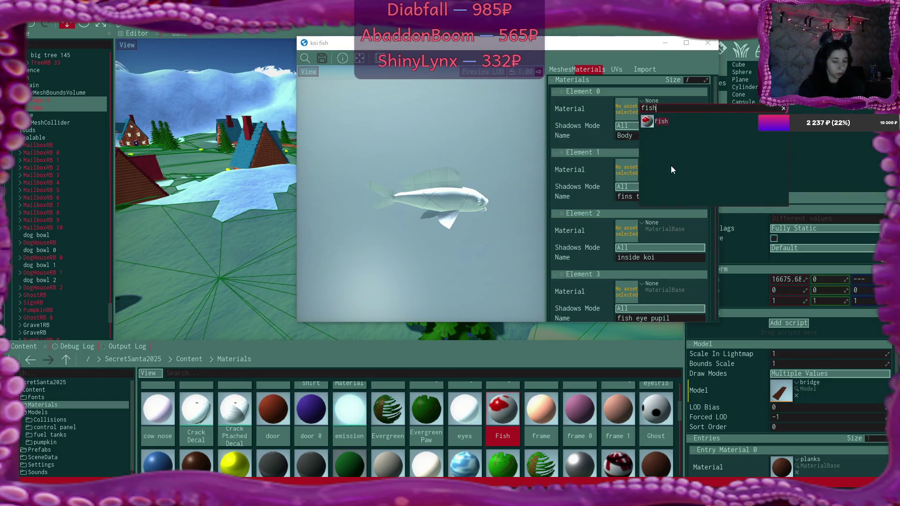
pyautogui.click(646, 124)
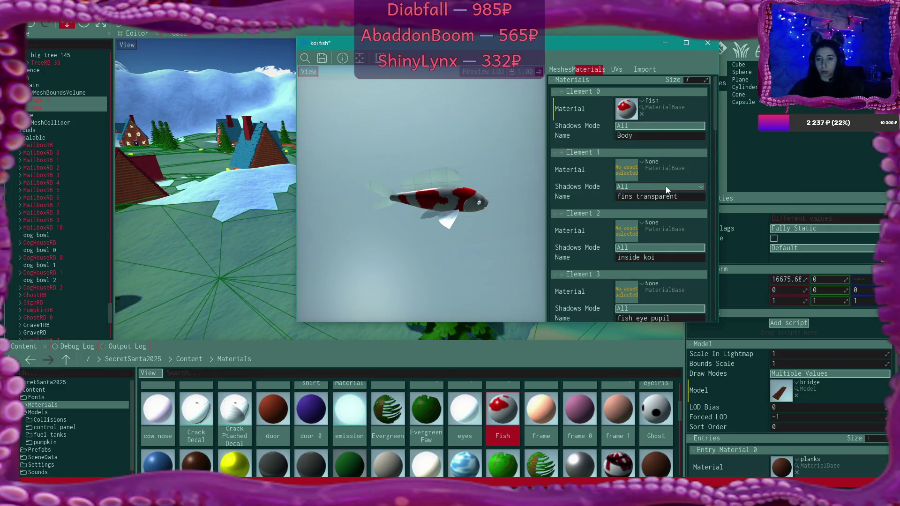
pyautogui.moveTo(463, 212)
pyautogui.mouseDown()
pyautogui.moveTo(403, 220)
pyautogui.moveTo(446, 211)
pyautogui.mouseUp()
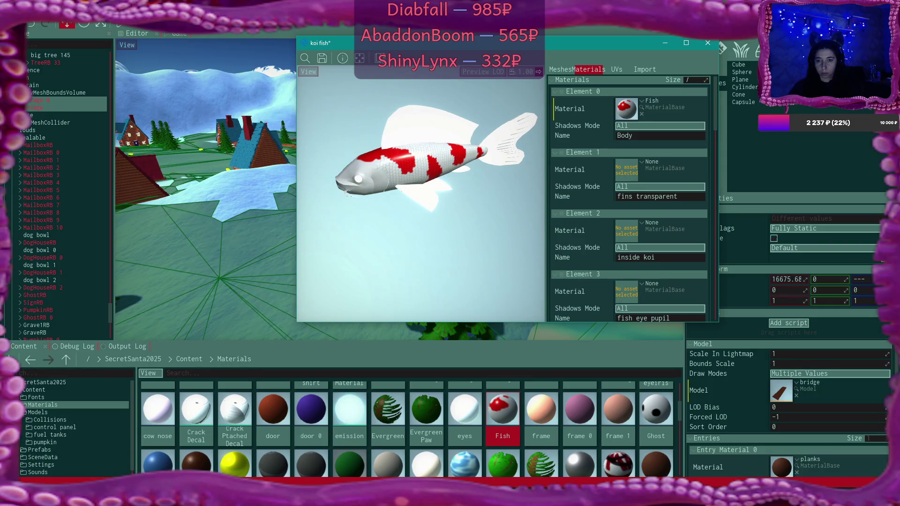
pyautogui.moveTo(445, 211)
pyautogui.mouseDown()
pyautogui.moveTo(422, 218)
pyautogui.moveTo(403, 200)
pyautogui.mouseUp()
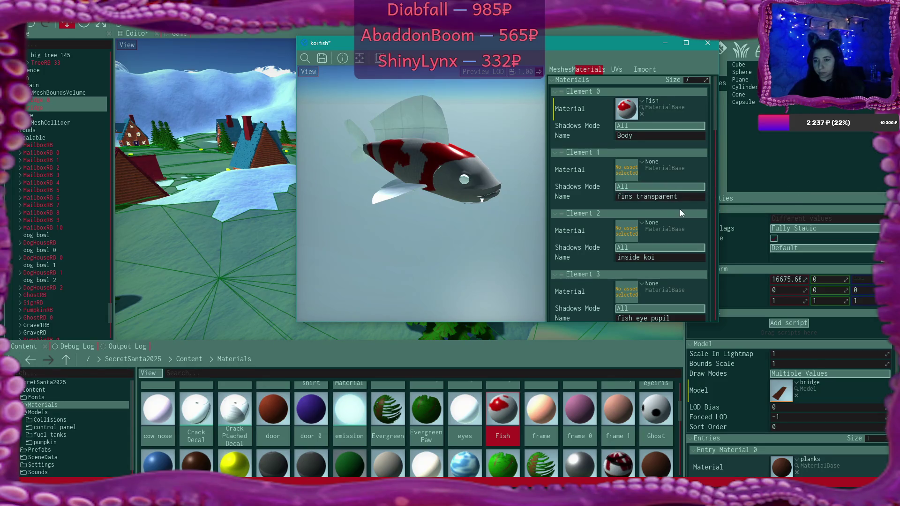
pyautogui.scroll(-1, 581, 424)
# Step: Find the glass material in the Content browser and open its node graph
pyautogui.scroll(-2, 621, 437)
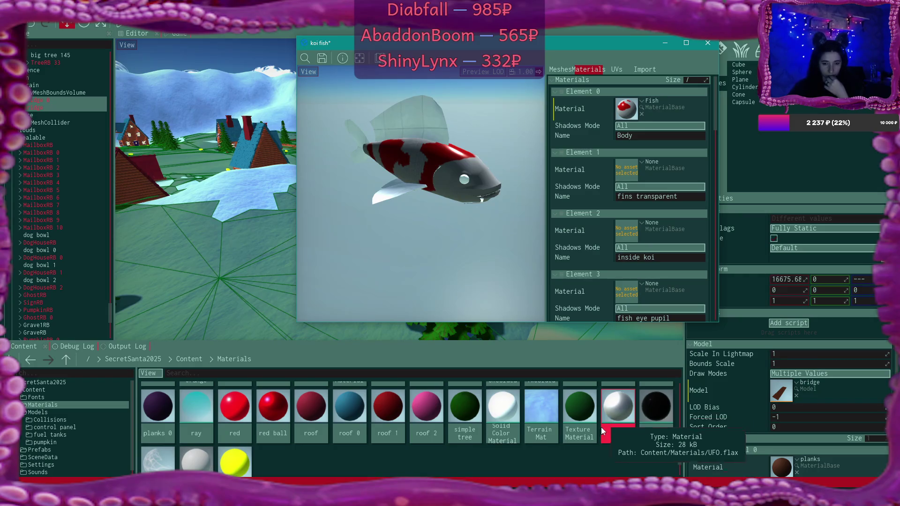
pyautogui.scroll(-1, 601, 430)
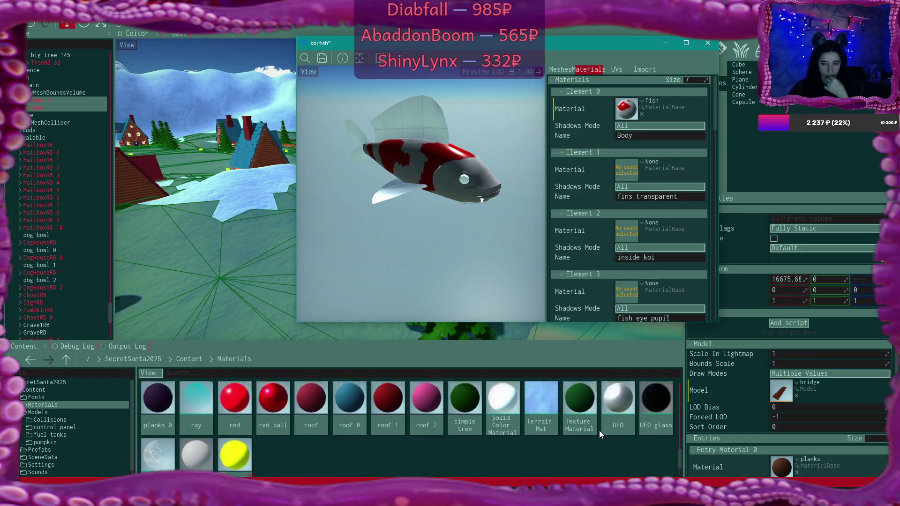
pyautogui.scroll(1, 599, 430)
pyautogui.scroll(5, 599, 430)
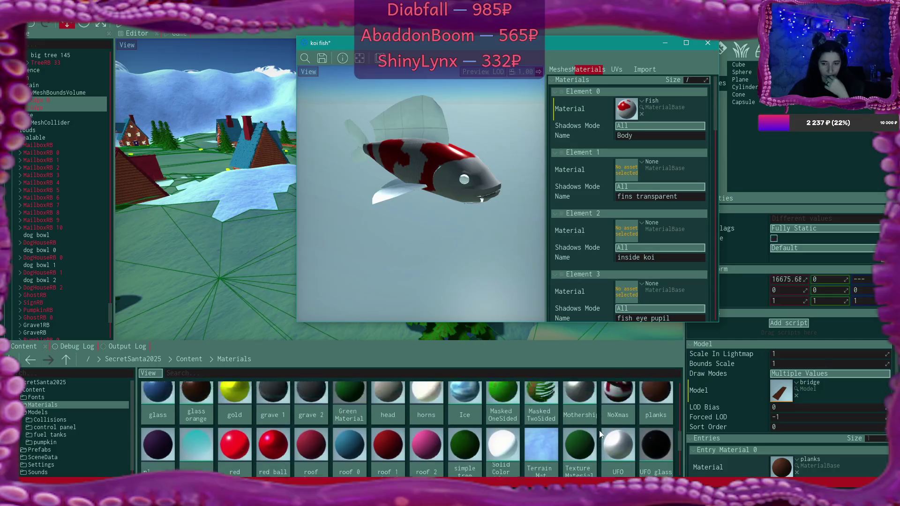
pyautogui.scroll(5, 599, 430)
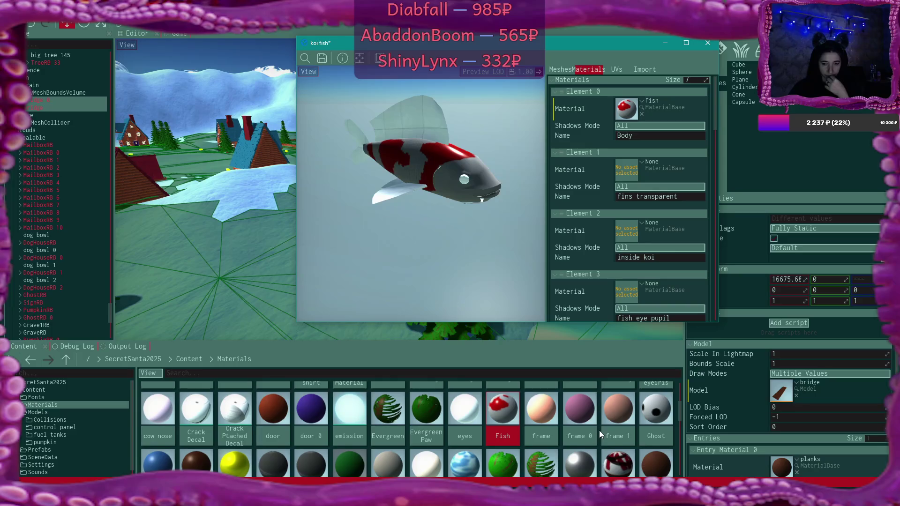
pyautogui.scroll(-3, 599, 431)
pyautogui.doubleClick(158, 440)
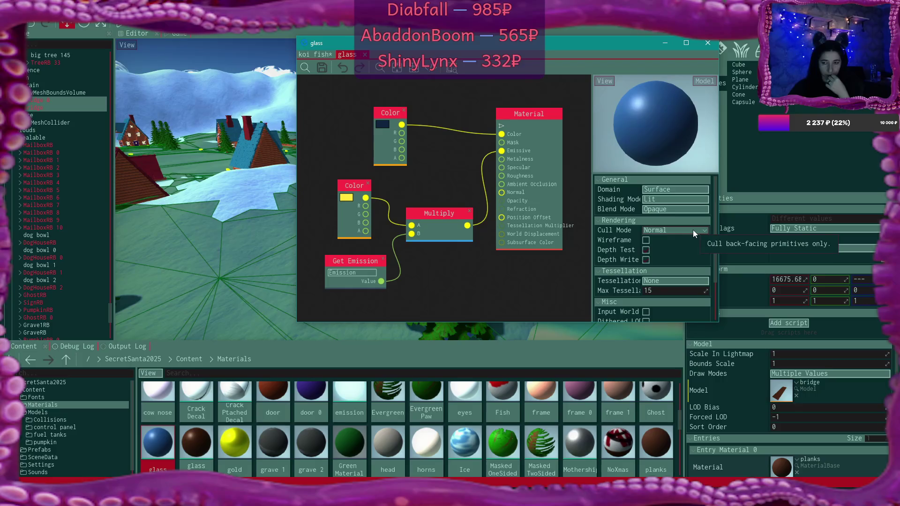
pyautogui.scroll(-1, 693, 230)
pyautogui.scroll(1, 693, 230)
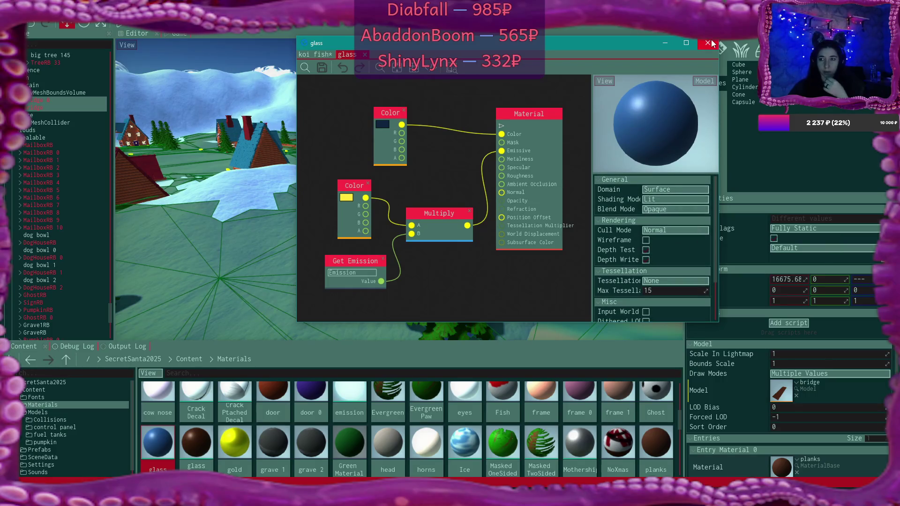
# Step: Close the material editor, saving the edited koi fish model when prompted, then switch to Blender
pyautogui.click(708, 43)
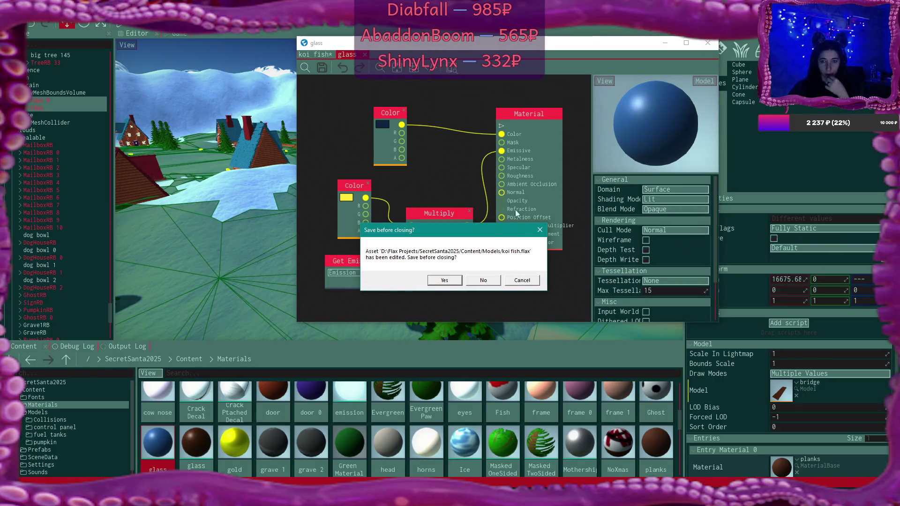
pyautogui.click(496, 284)
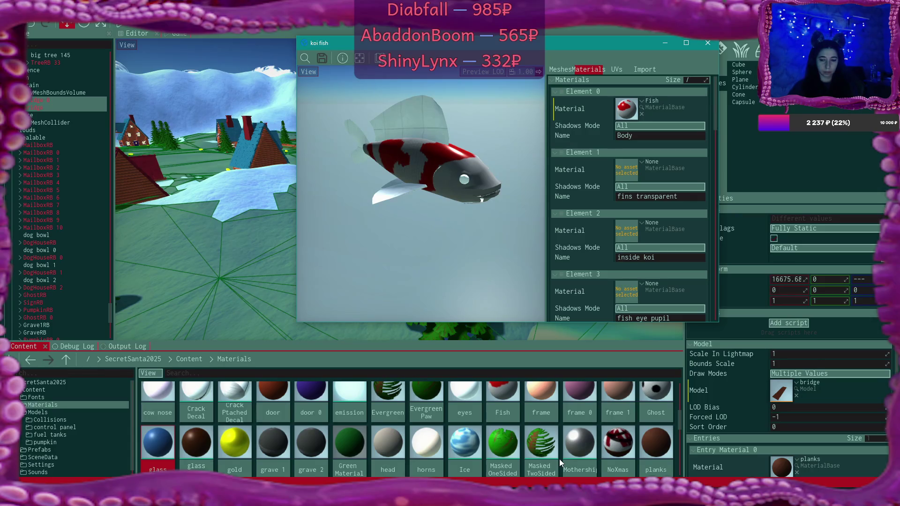
pyautogui.hotkey('alt', 'Tab')
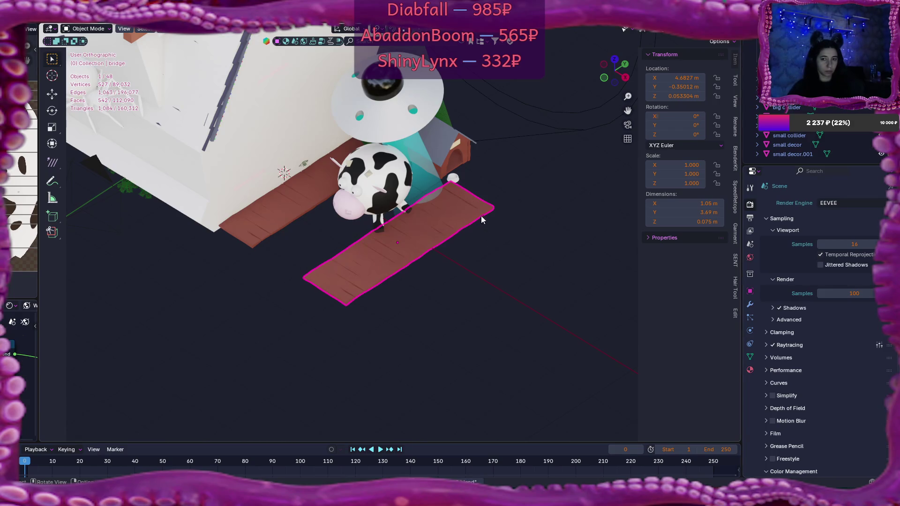
# Step: In File Explorer, go up to the Do No Harm folder and open koi fish thinner tail
pyautogui.hotkey('alt', 'Tab')
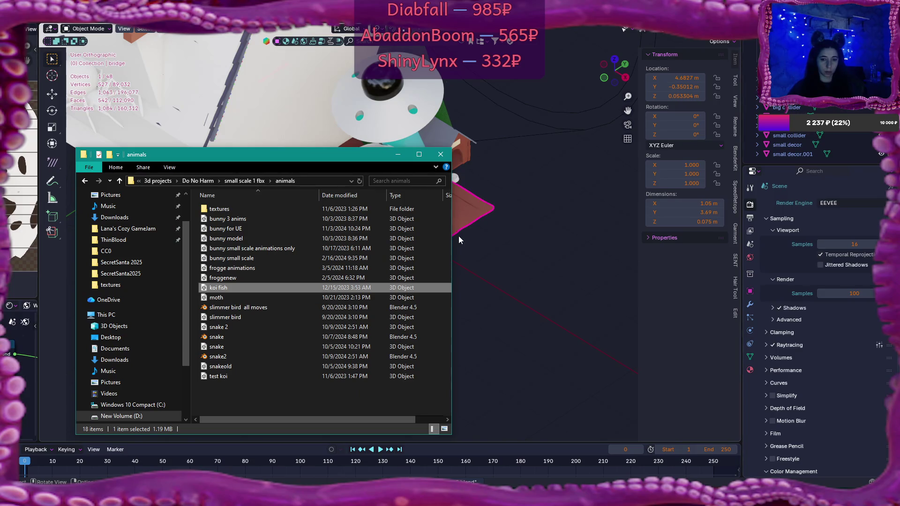
pyautogui.click(245, 181)
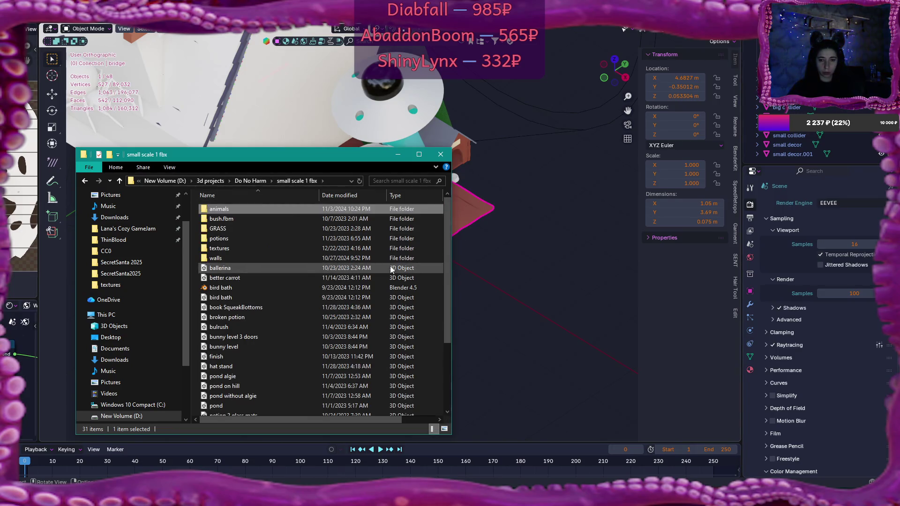
pyautogui.scroll(-3, 384, 265)
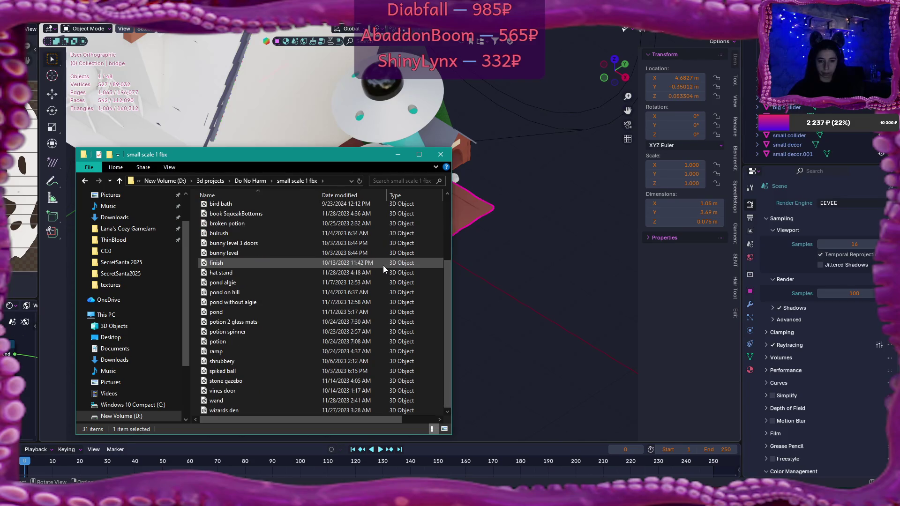
pyautogui.click(262, 182)
pyautogui.scroll(-5, 397, 257)
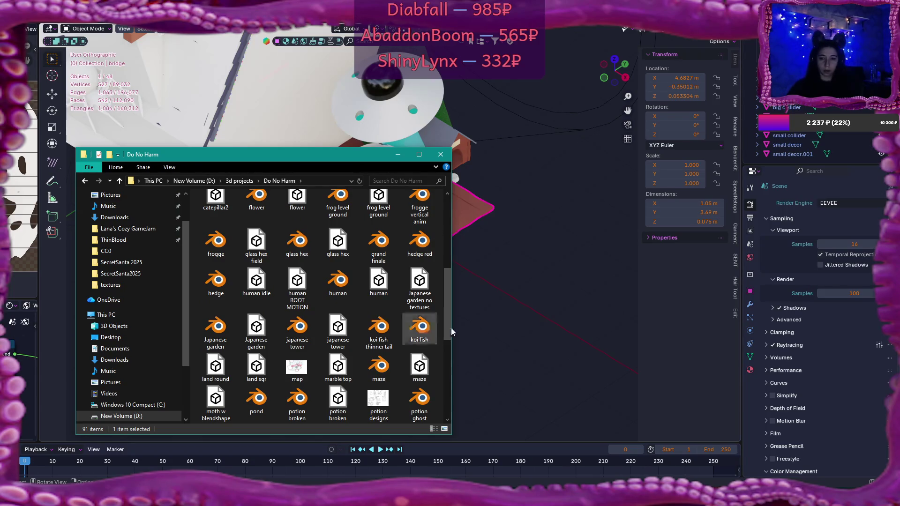
pyautogui.doubleClick(379, 326)
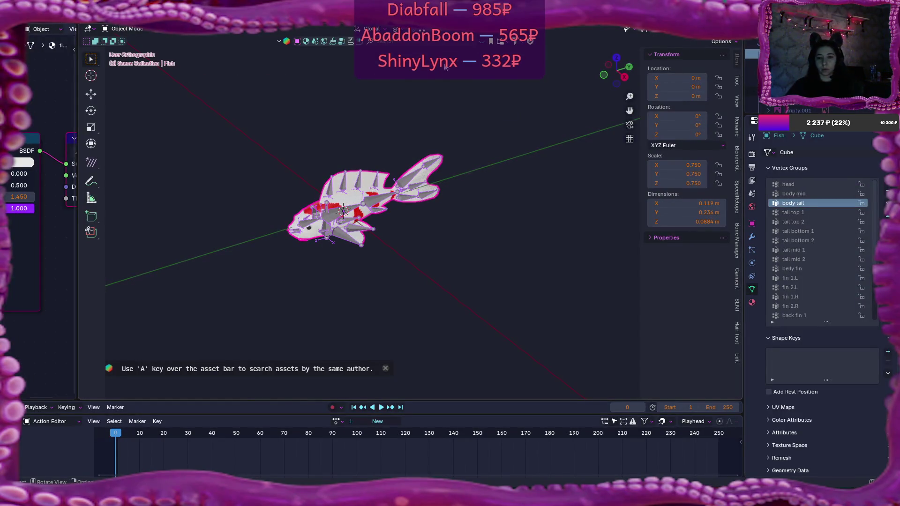
# Step: Select the Fish mesh object and show its Material Properties
pyautogui.click(356, 190)
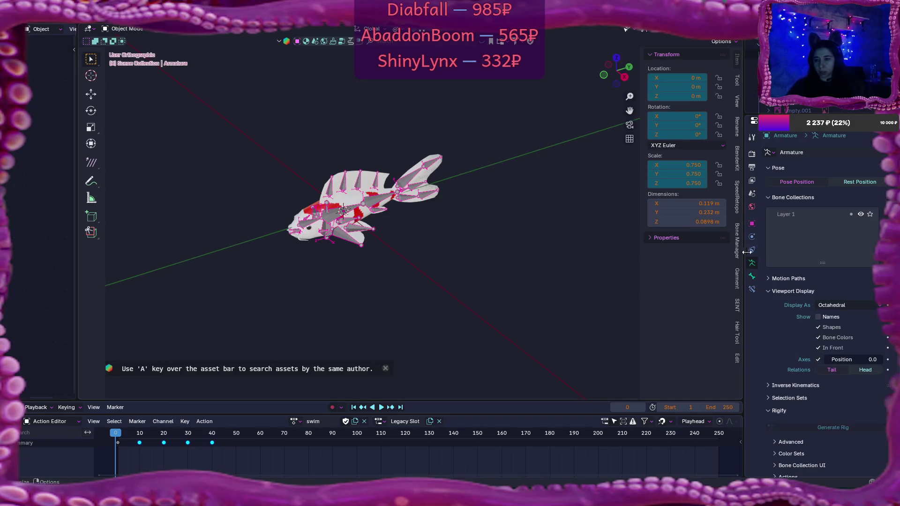
pyautogui.click(379, 178)
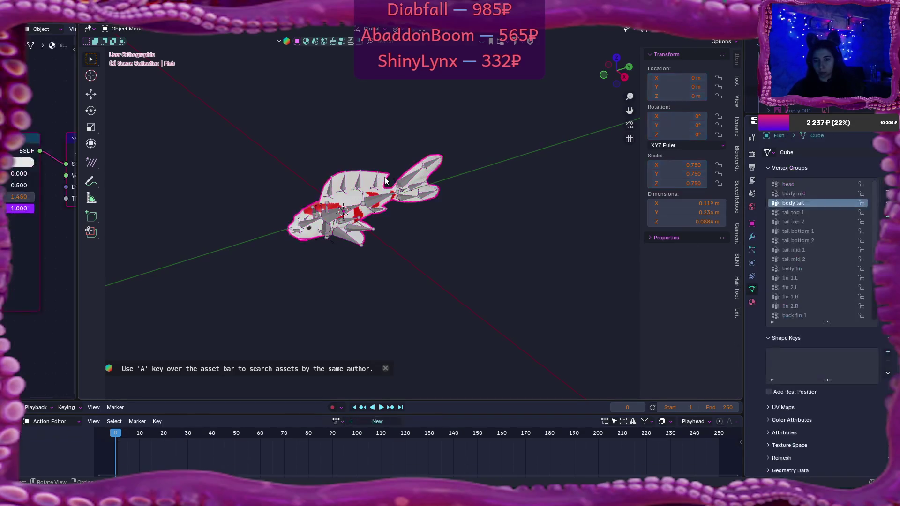
pyautogui.click(752, 302)
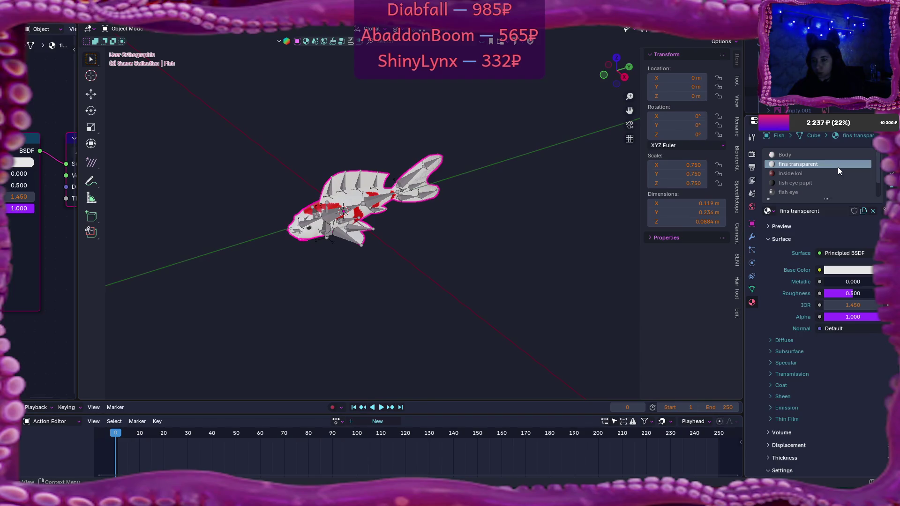
# Step: In Edit Mode, highlight the inside koi faces, check the belly, then activate the Koi Tail slot
pyautogui.click(786, 174)
pyautogui.press('Tab')
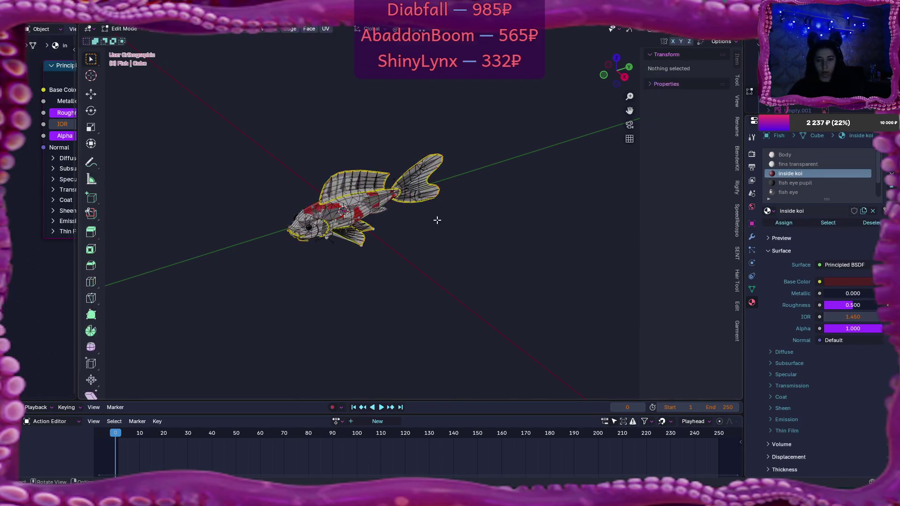
pyautogui.click(828, 222)
pyautogui.moveTo(388, 251)
pyautogui.mouseDown()
pyautogui.moveTo(280, 234)
pyautogui.moveTo(288, 237)
pyautogui.mouseUp()
pyautogui.scroll(6, 448, 264)
pyautogui.moveTo(448, 264)
pyautogui.mouseDown()
pyautogui.moveTo(458, 271)
pyautogui.moveTo(417, 244)
pyautogui.moveTo(420, 215)
pyautogui.moveTo(506, 201)
pyautogui.moveTo(576, 285)
pyautogui.moveTo(493, 276)
pyautogui.mouseUp()
pyautogui.scroll(-5, 575, 285)
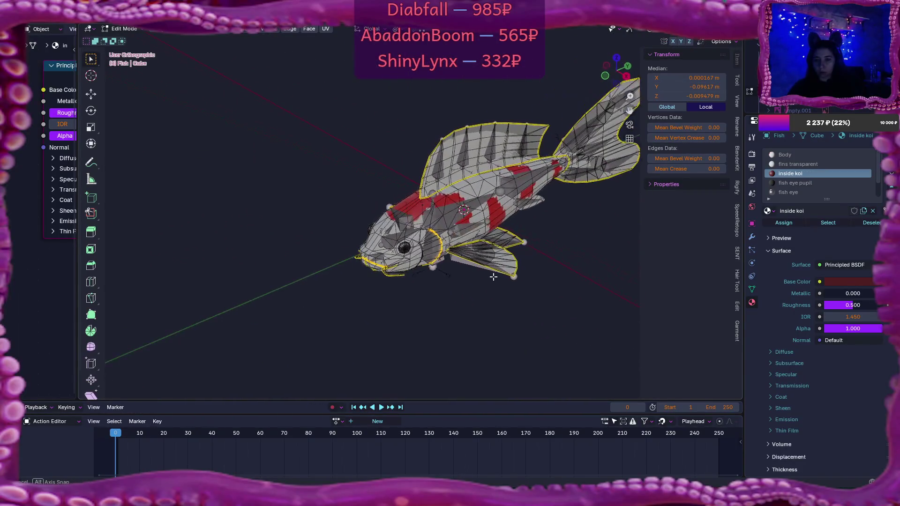
pyautogui.scroll(-2, 826, 185)
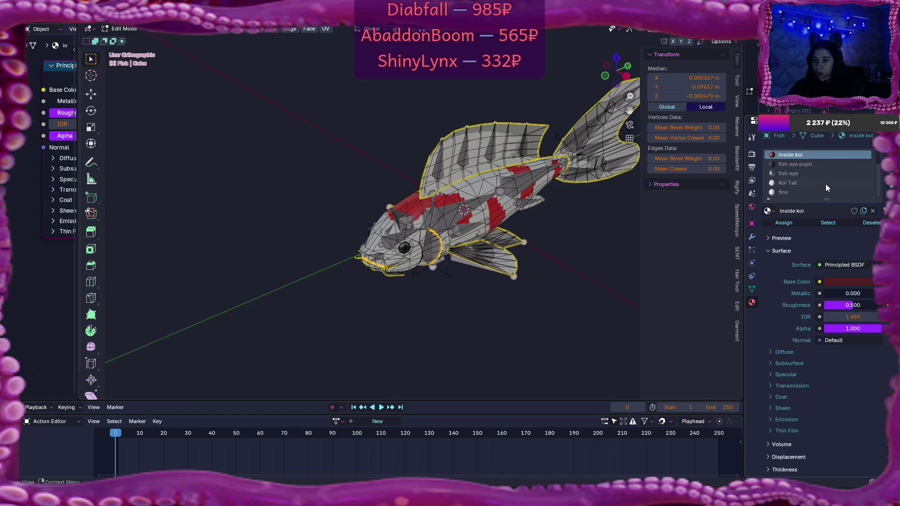
pyautogui.click(824, 184)
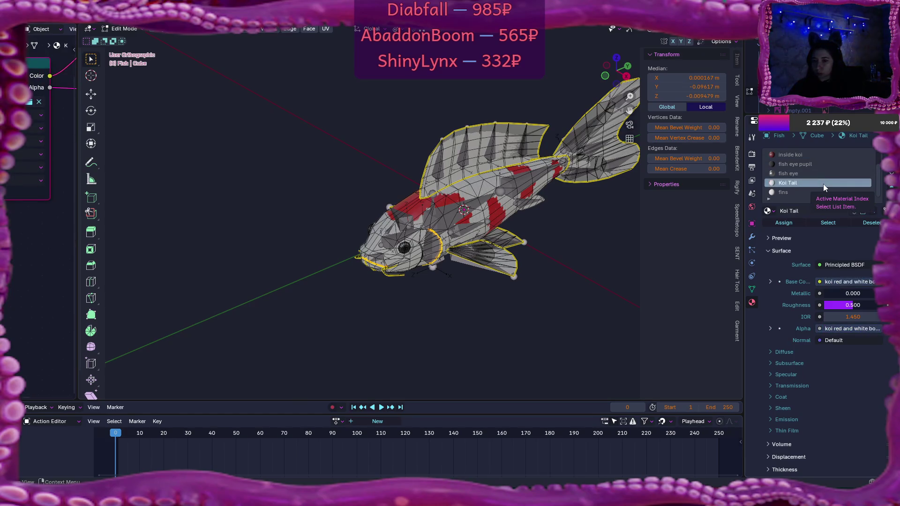
# Step: Resize the node editor and 3D viewport, then select the Koi Tail faces
pyautogui.moveTo(77, 217); pyautogui.dragTo(428, 220)
pyautogui.moveTo(247, 268)
pyautogui.mouseDown()
pyautogui.moveTo(215, 294)
pyautogui.moveTo(236, 292)
pyautogui.mouseUp()
pyautogui.moveTo(429, 274); pyautogui.dragTo(205, 280)
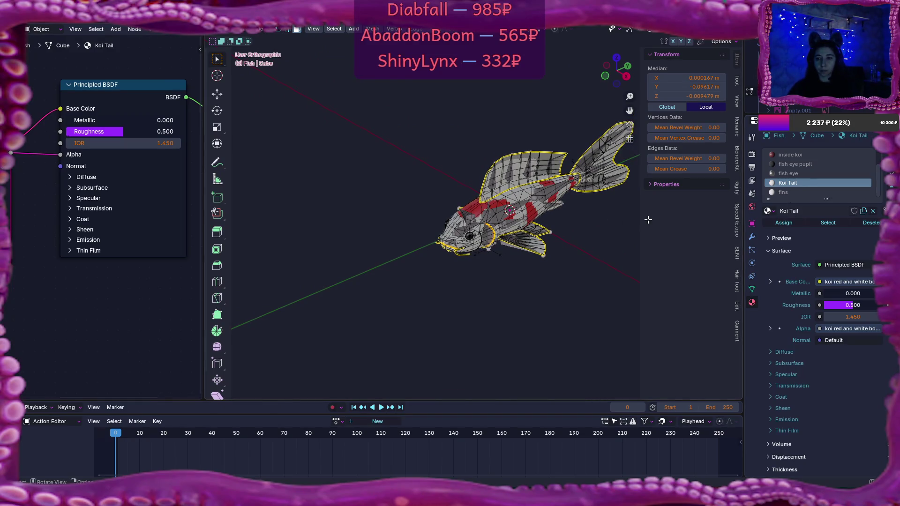
pyautogui.click(828, 223)
# Step: Add the fins faces to the selection and pan the node view to Material Output
pyautogui.moveTo(586, 249)
pyautogui.mouseDown()
pyautogui.moveTo(468, 245)
pyautogui.moveTo(576, 245)
pyautogui.moveTo(814, 188)
pyautogui.mouseUp()
pyautogui.click(789, 193)
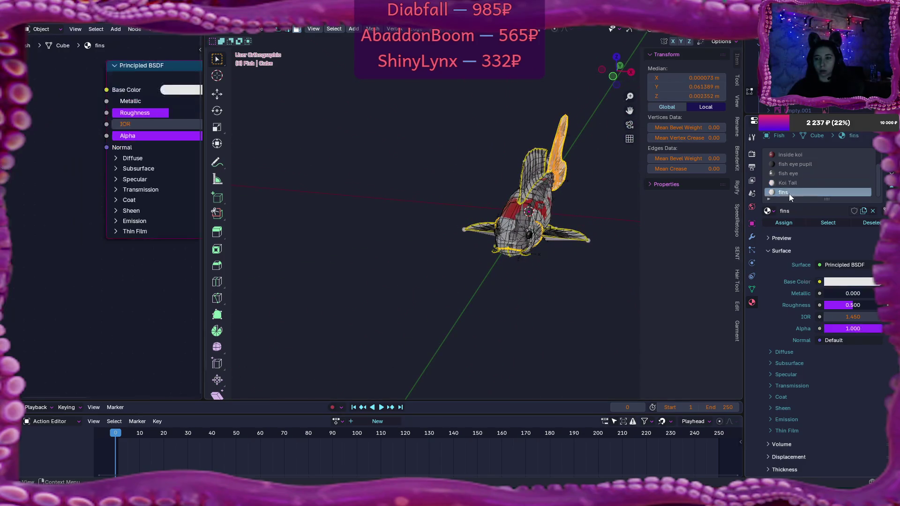
pyautogui.click(835, 223)
pyautogui.moveTo(534, 262); pyautogui.dragTo(458, 257)
pyautogui.moveTo(133, 276)
pyautogui.mouseDown()
pyautogui.moveTo(263, 294)
pyautogui.moveTo(138, 303)
pyautogui.moveTo(181, 301)
pyautogui.moveTo(161, 303)
pyautogui.mouseUp()
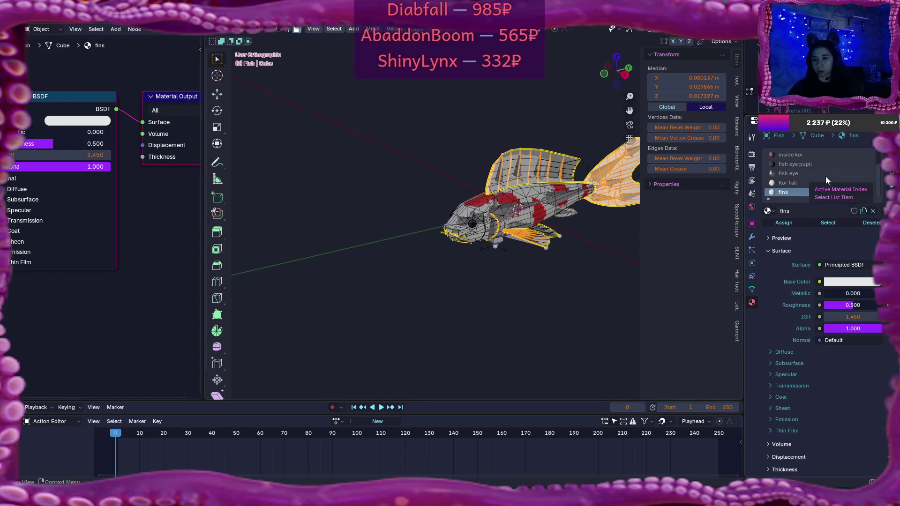
pyautogui.scroll(1, 829, 177)
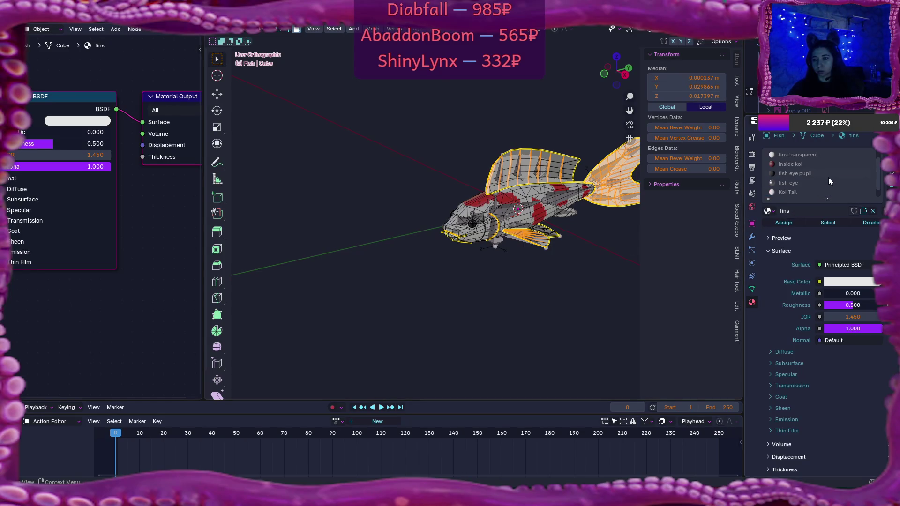
# Step: Select only the fins transparent faces, then quit Blender through the save prompt
pyautogui.click(812, 154)
pyautogui.click(542, 283)
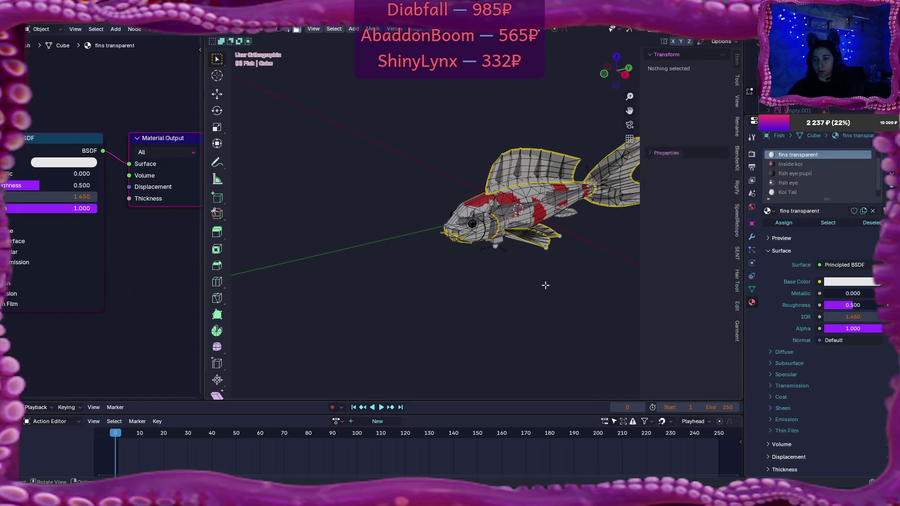
pyautogui.click(829, 222)
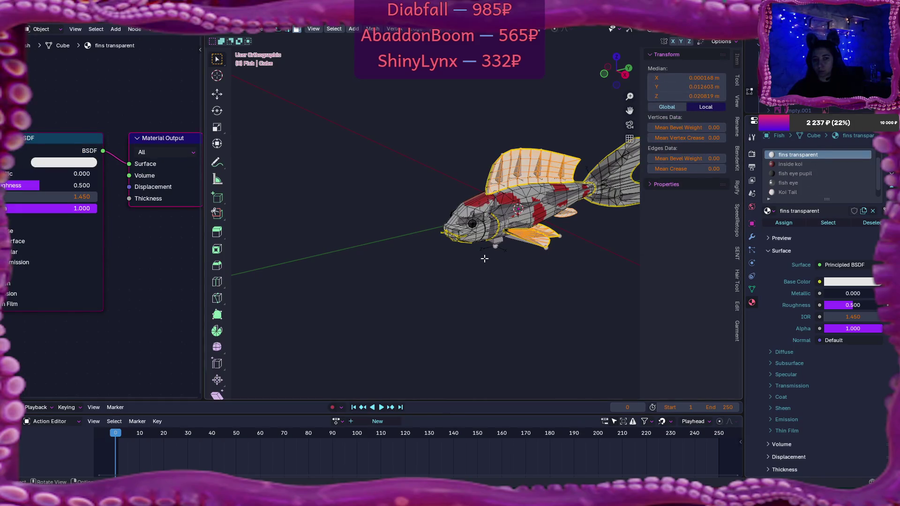
pyautogui.scroll(-2, 99, 285)
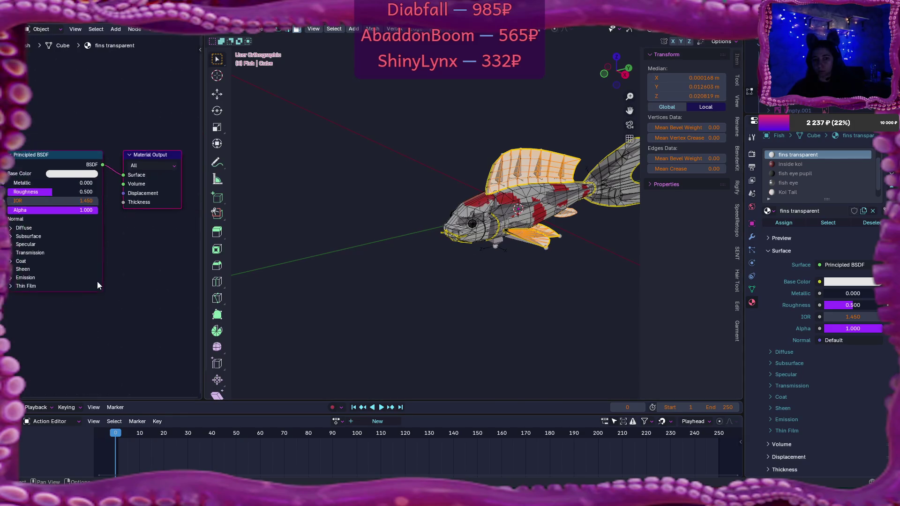
pyautogui.hotkey('ctrl', 'q')
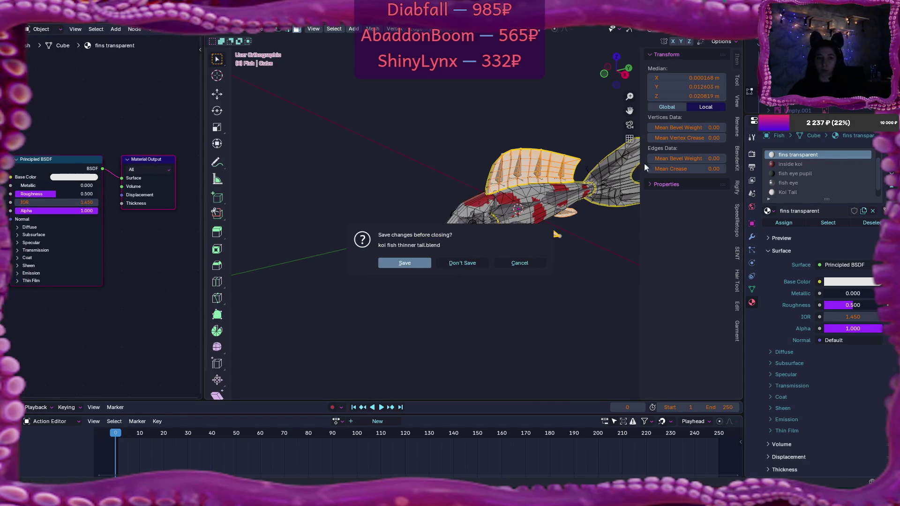
pyautogui.click(461, 261)
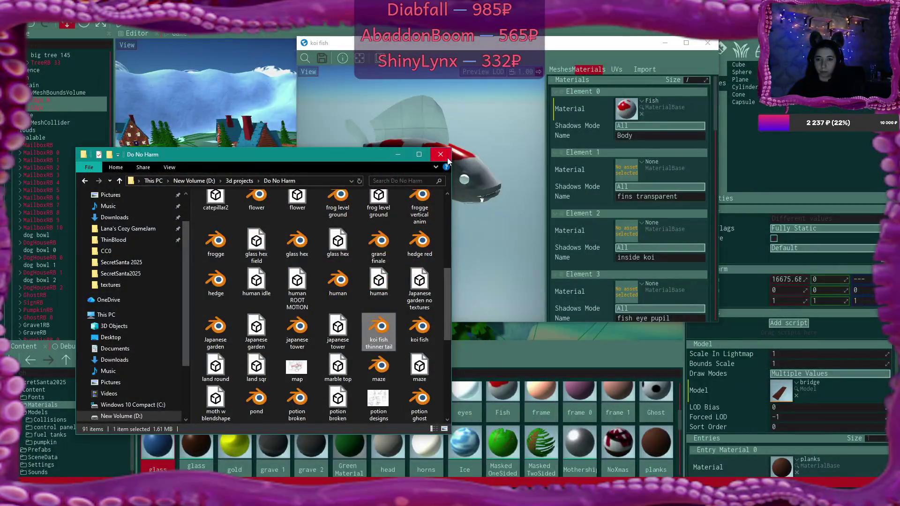
# Step: Close the Do No Harm folder window and select the eyes material in the Materials grid
pyautogui.click(448, 158)
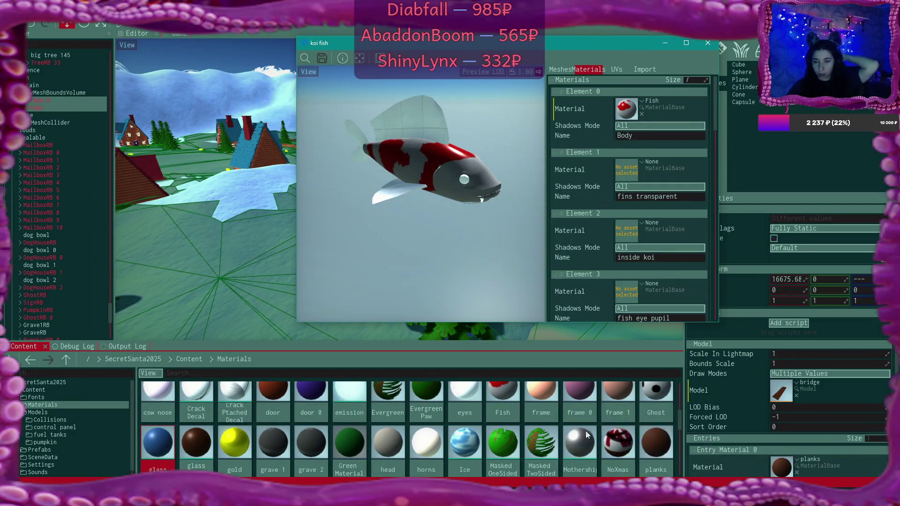
pyautogui.scroll(2, 528, 438)
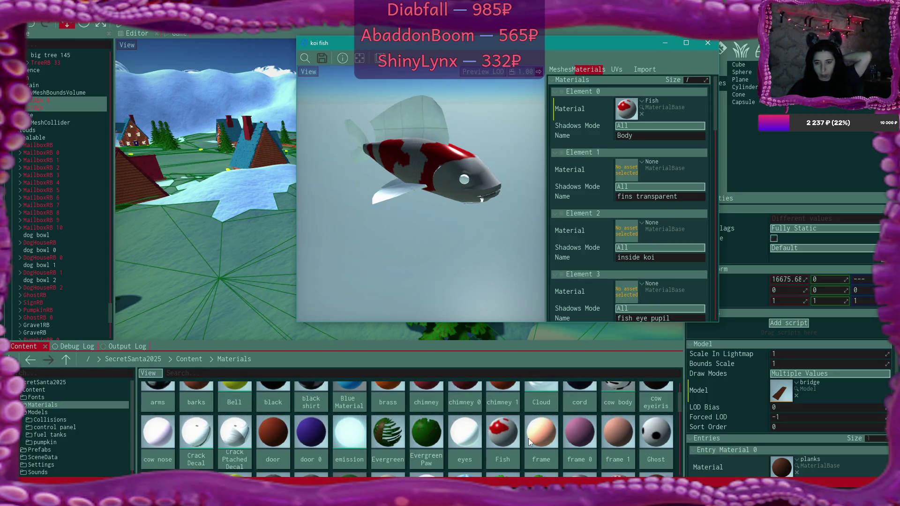
pyautogui.click(544, 417)
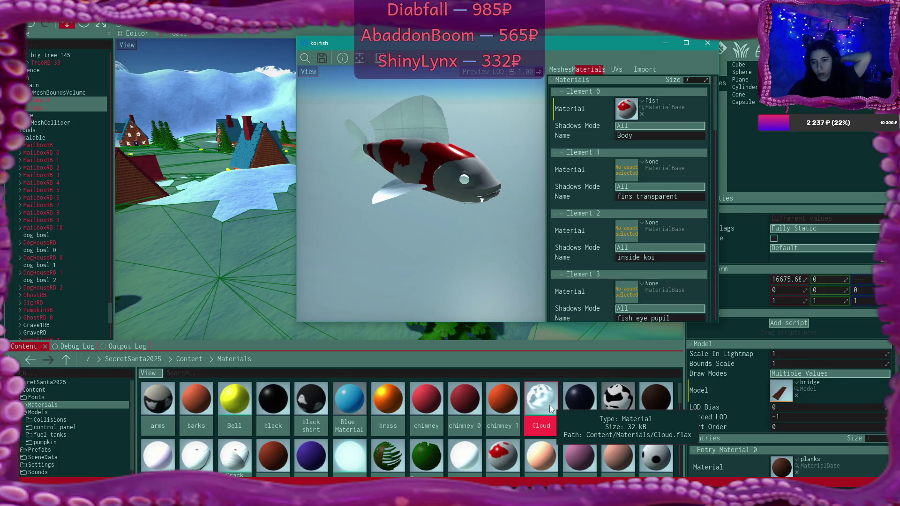
pyautogui.click(521, 455)
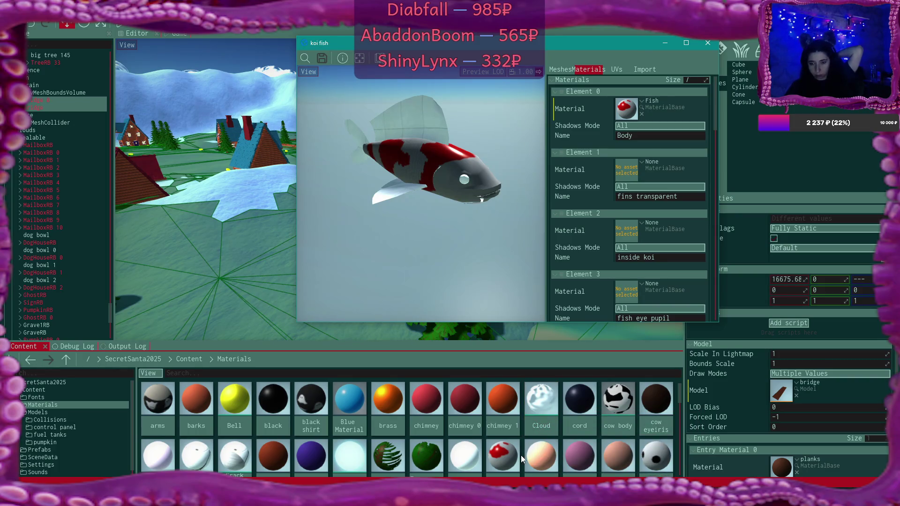
pyautogui.scroll(-1, 522, 455)
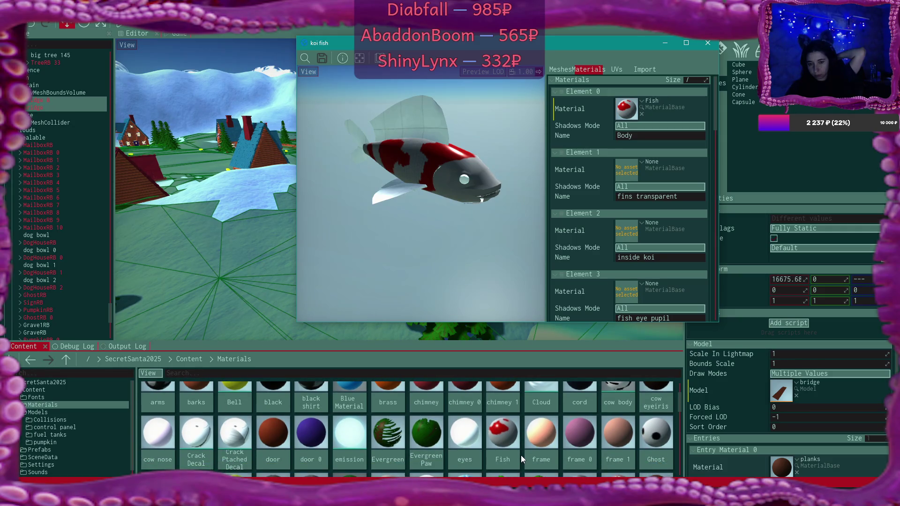
pyautogui.click(468, 439)
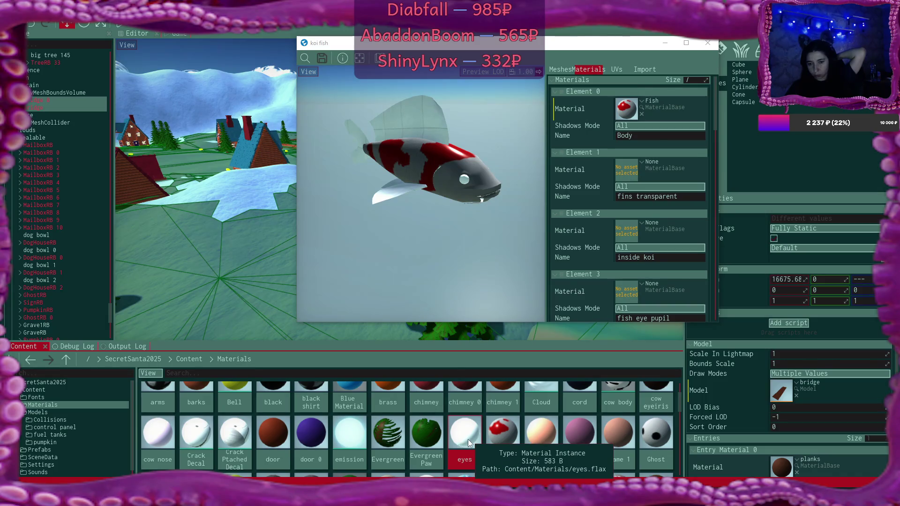
# Step: Inspect the eyes material in its editor, then return to the Content folder
pyautogui.doubleClick(468, 440)
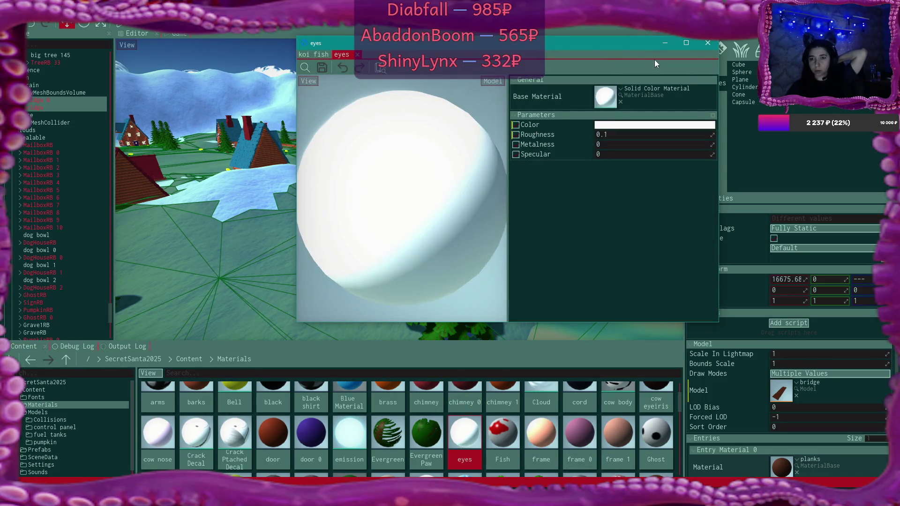
pyautogui.click(708, 43)
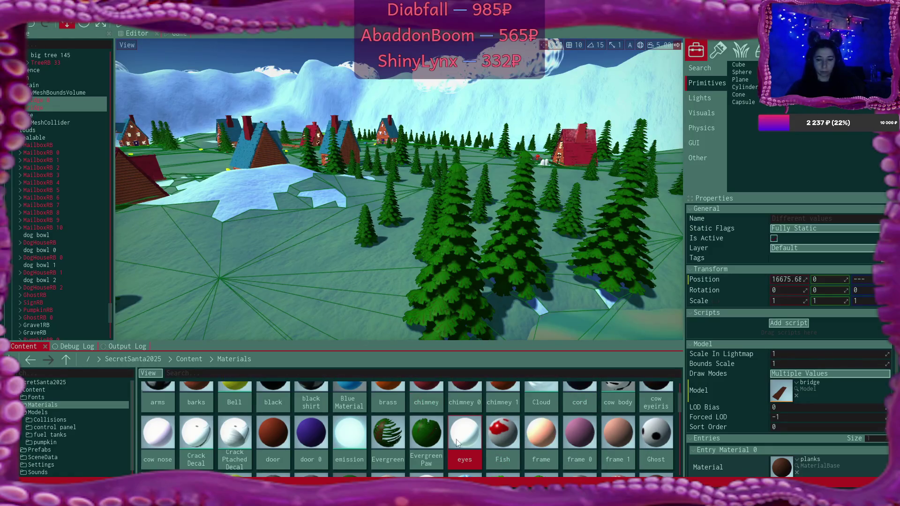
pyautogui.scroll(-1, 454, 437)
pyautogui.click(187, 365)
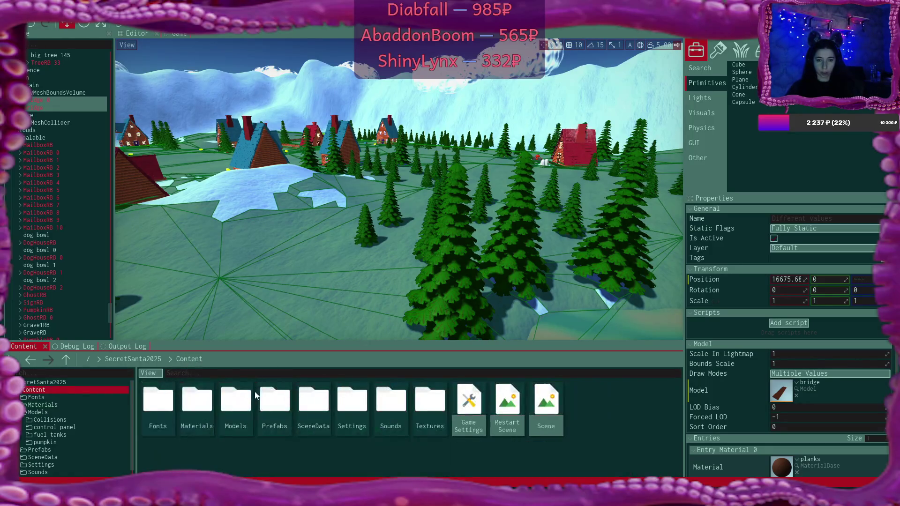
# Step: Open the koi fish model from the Models folder and reposition its window
pyautogui.doubleClick(230, 413)
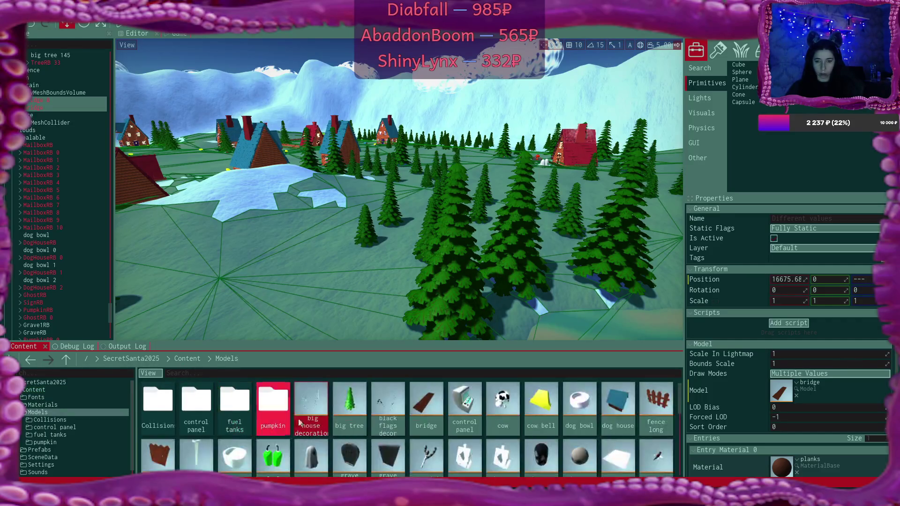
pyautogui.doubleClick(658, 459)
pyautogui.click(535, 127)
pyautogui.moveTo(437, 106); pyautogui.dragTo(450, 63)
# Step: Go to the Materials folder and select only the Bell material
pyautogui.click(200, 357)
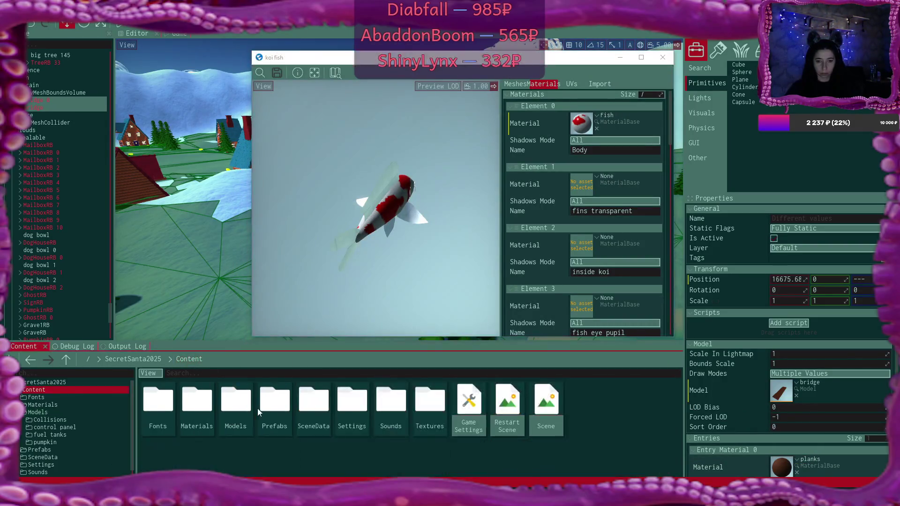
pyautogui.doubleClick(212, 404)
pyautogui.scroll(-1, 605, 225)
pyautogui.click(567, 409)
pyautogui.click(624, 453)
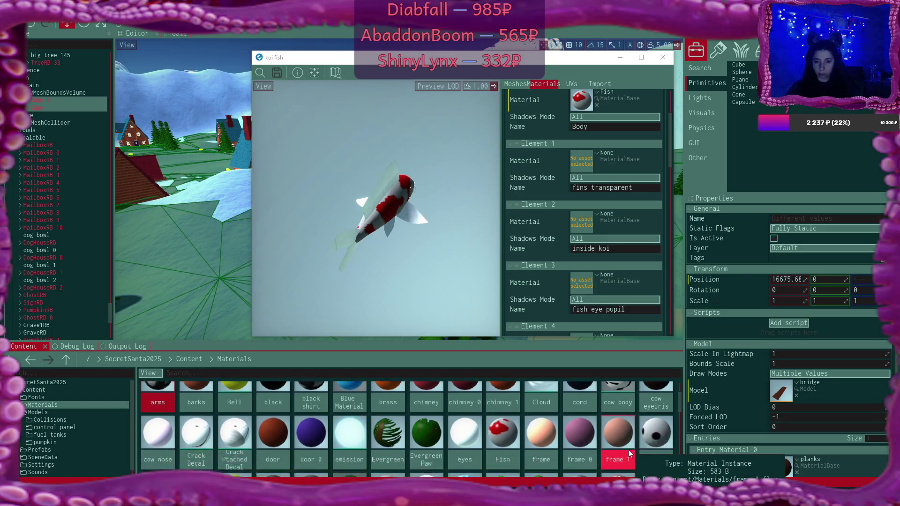
pyautogui.click(249, 404)
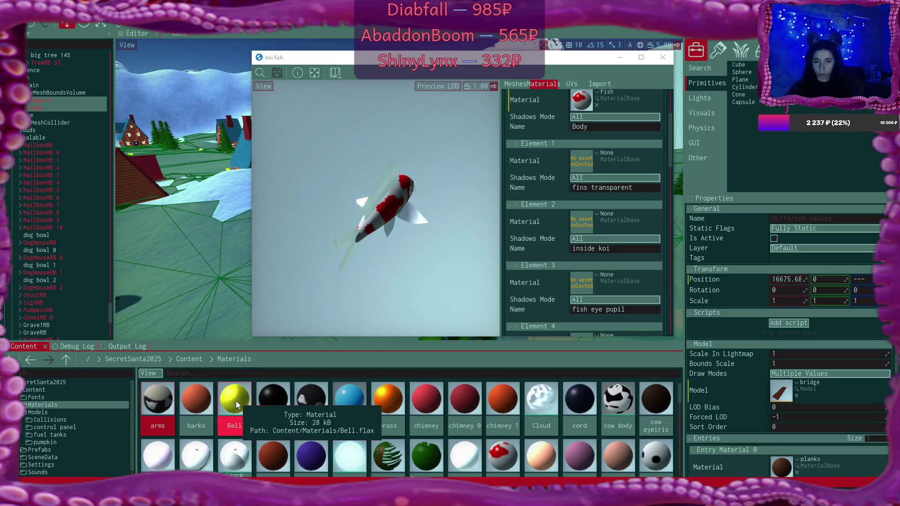
pyautogui.click(236, 401)
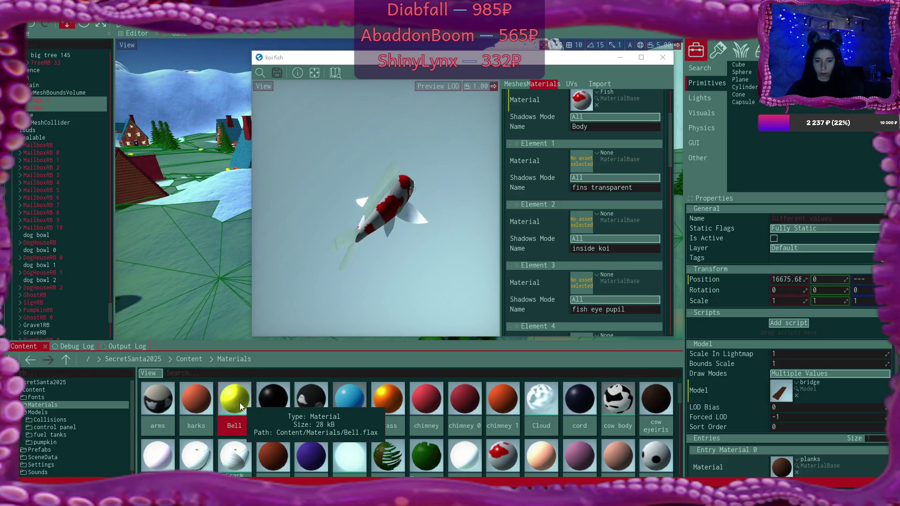
# Step: Duplicate Bell with Ctrl+D and name the copy 'fish eye'
pyautogui.hotkey('ctrl', 'd')
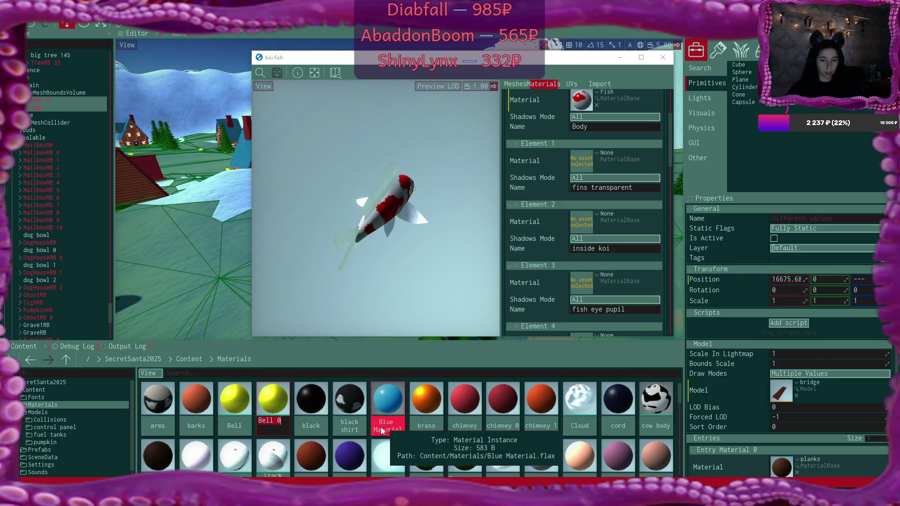
pyautogui.write('fish eye')
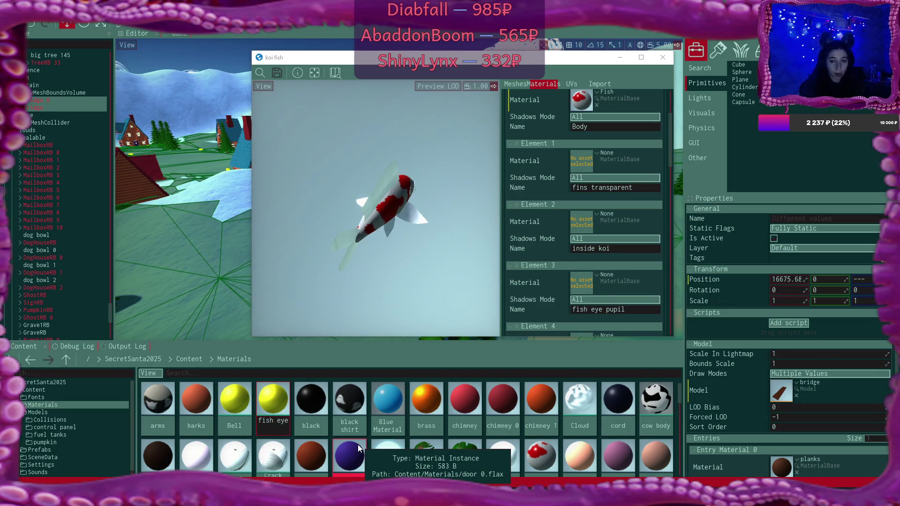
pyautogui.press('Return')
pyautogui.scroll(-1, 469, 440)
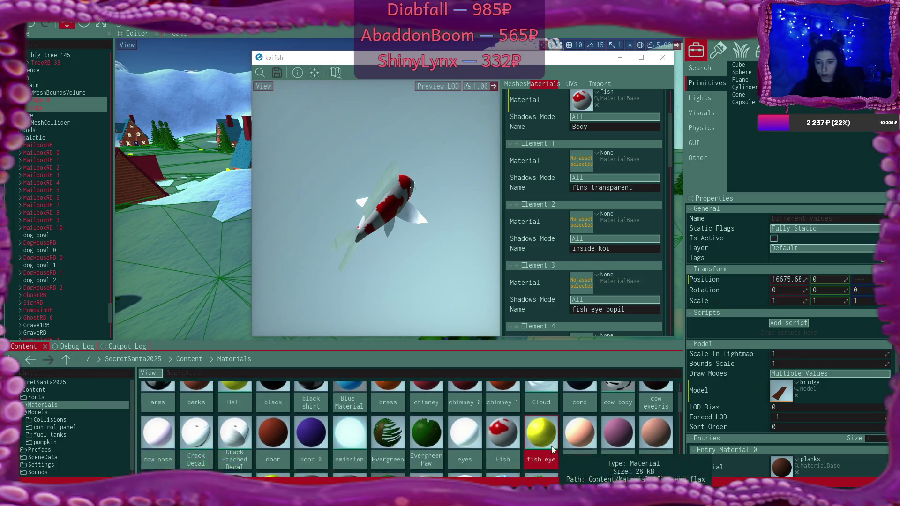
# Step: Change the fish eye Color node from yellow to grey 8E8F93 and save the material
pyautogui.doubleClick(543, 438)
pyautogui.scroll(-1, 610, 246)
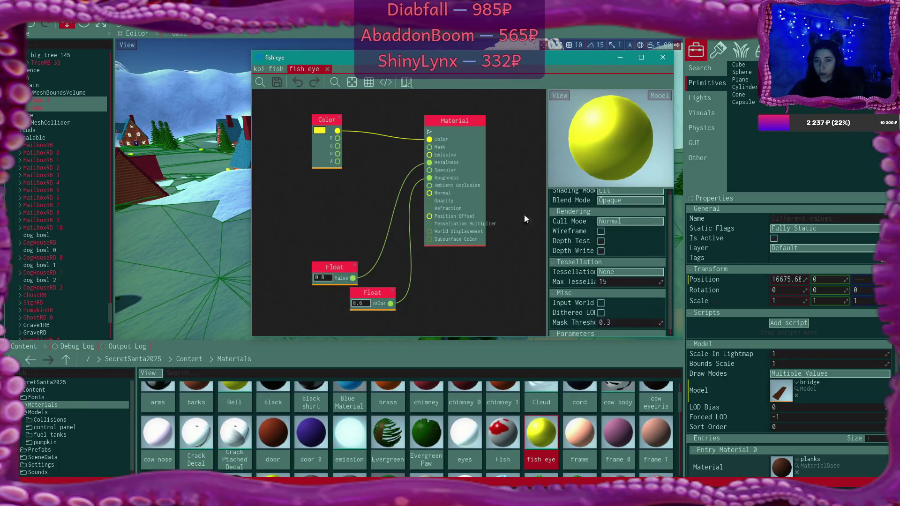
pyautogui.click(321, 131)
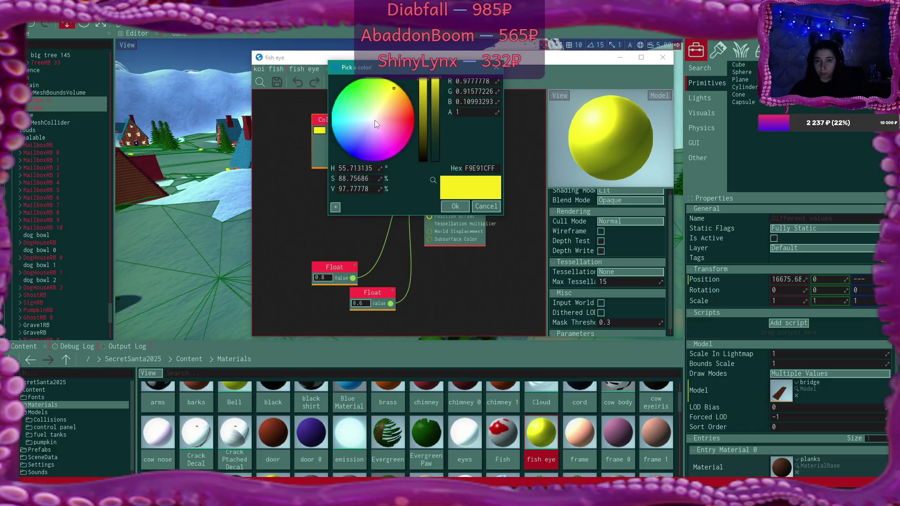
pyautogui.click(373, 121)
pyautogui.click(424, 109)
pyautogui.moveTo(424, 108); pyautogui.dragTo(423, 113)
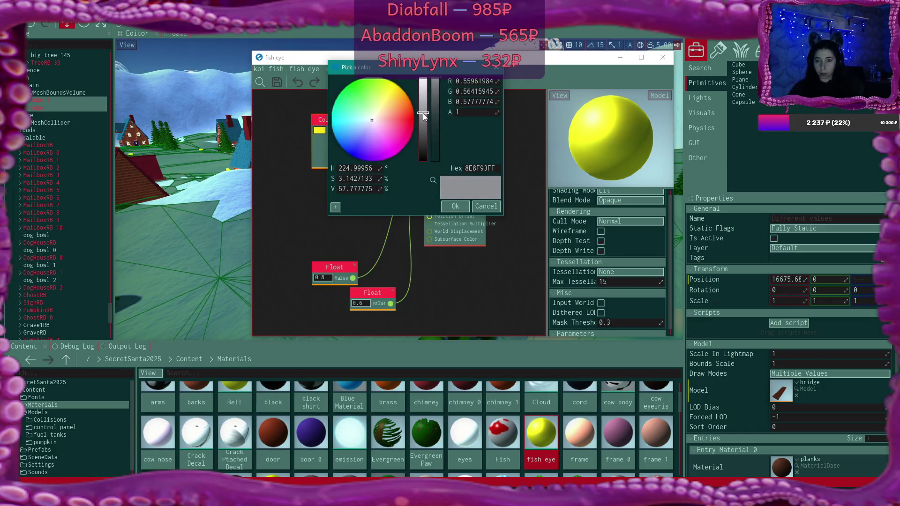
pyautogui.click(454, 207)
pyautogui.click(278, 83)
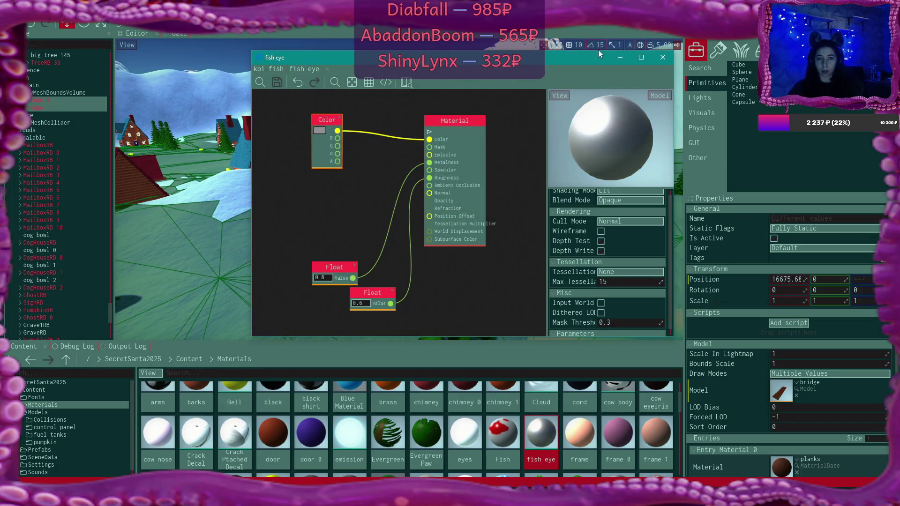
pyautogui.click(254, 69)
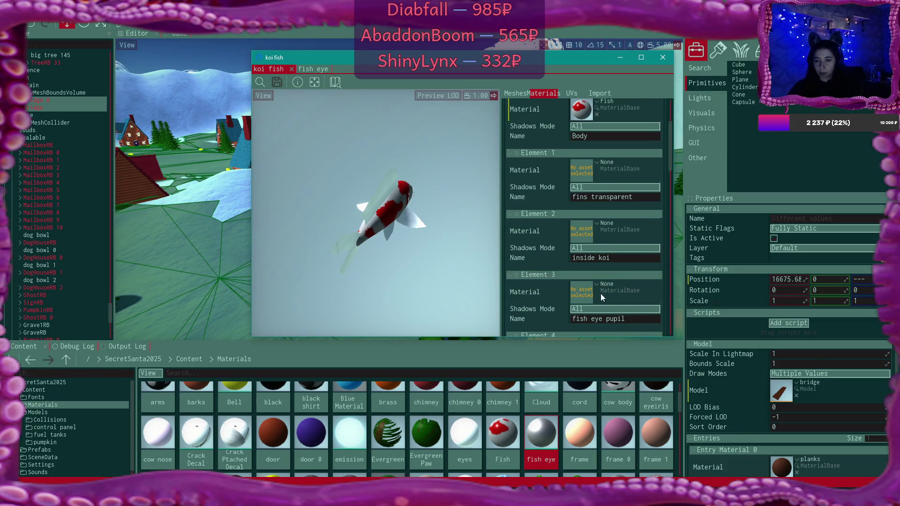
# Step: Assign the fish eye material to the koi fish's eye slot, Element 4
pyautogui.scroll(-5, 600, 293)
pyautogui.click(595, 276)
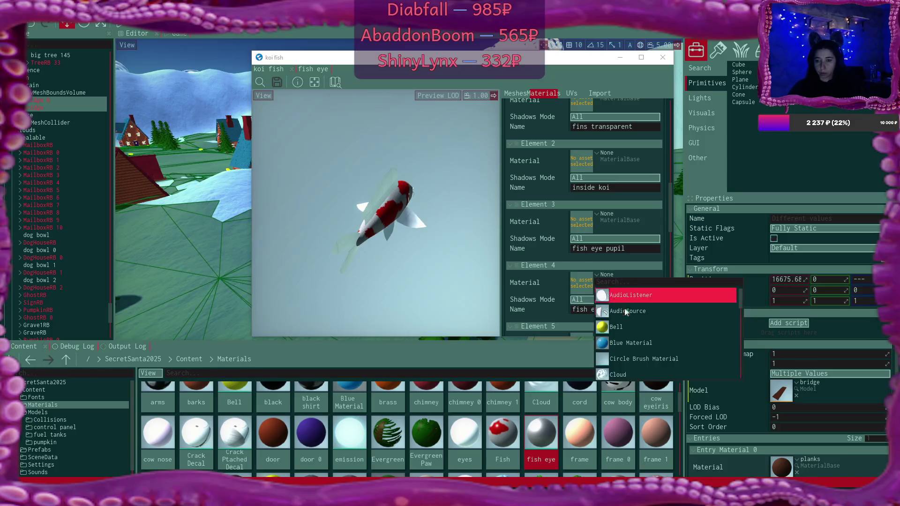
pyautogui.write('eye')
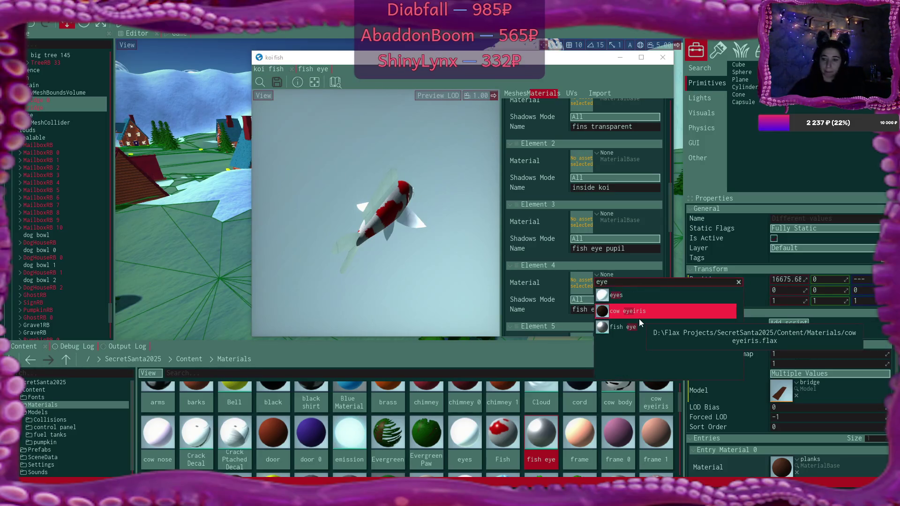
pyautogui.click(634, 329)
pyautogui.moveTo(479, 177)
pyautogui.mouseDown()
pyautogui.moveTo(450, 187)
pyautogui.moveTo(431, 174)
pyautogui.mouseUp()
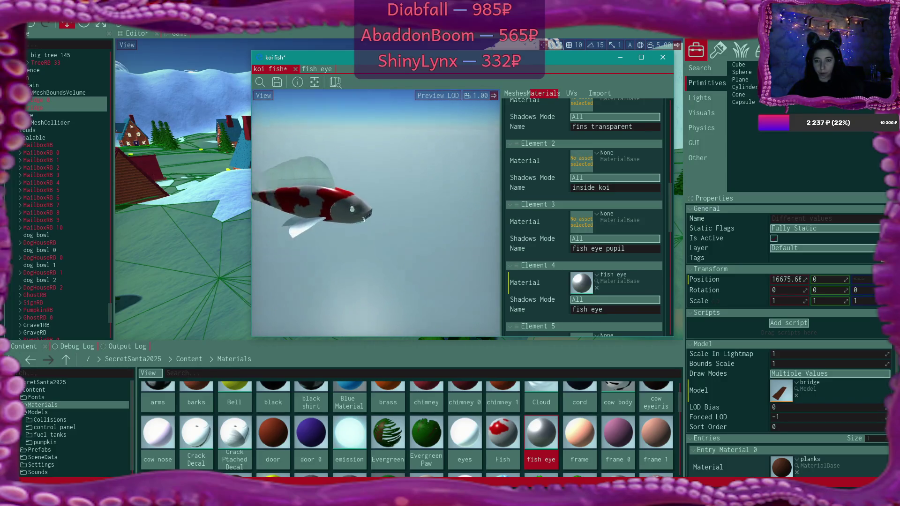
pyautogui.scroll(3, 375, 211)
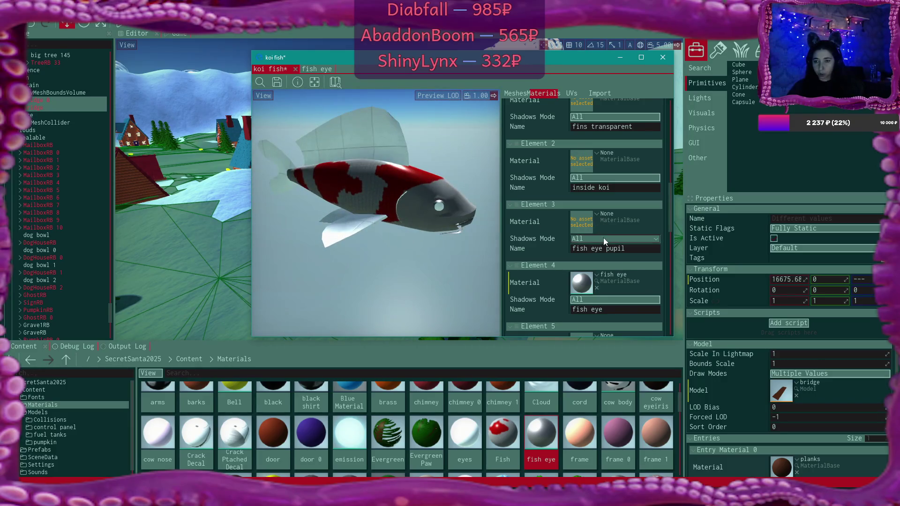
# Step: Give the pupil slot the black material
pyautogui.click(598, 216)
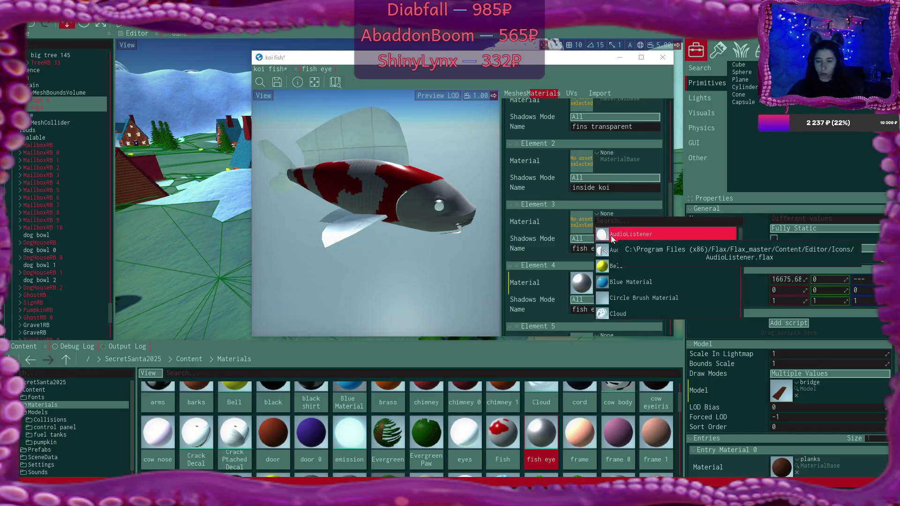
pyautogui.write('black')
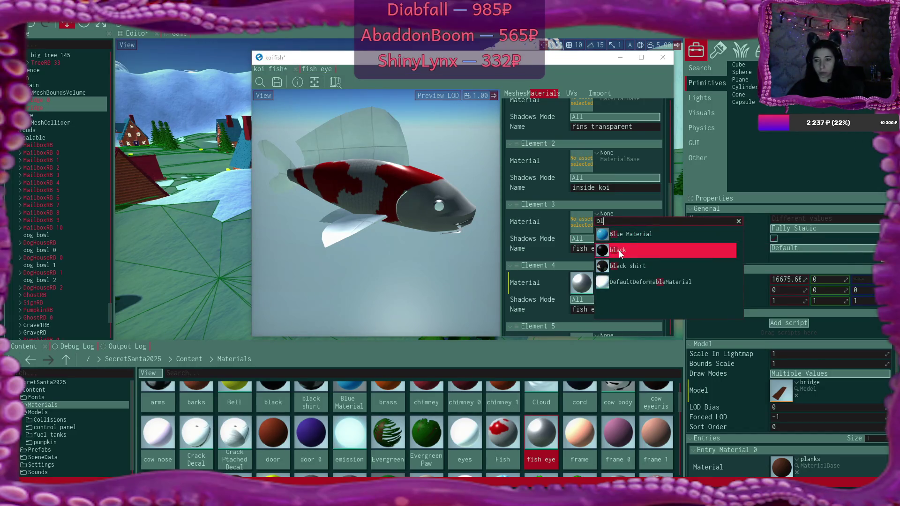
pyautogui.click(621, 250)
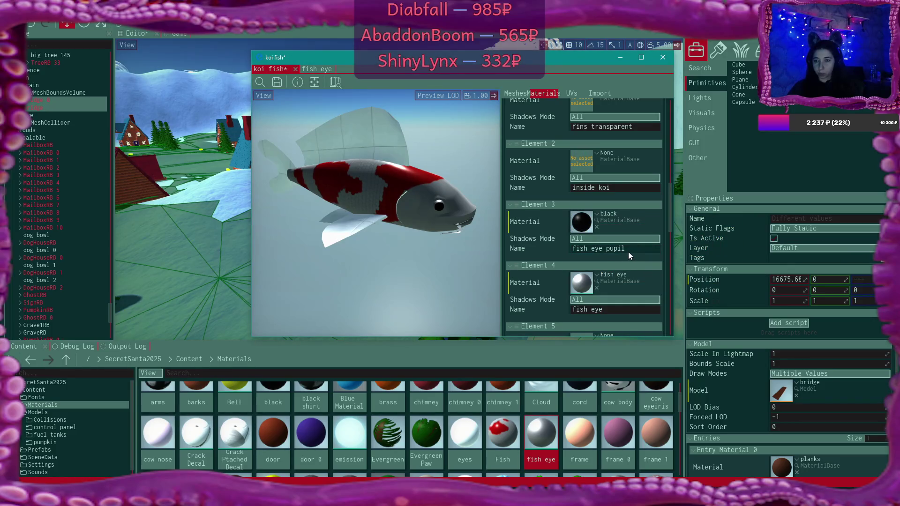
pyautogui.scroll(-1, 626, 246)
pyautogui.scroll(1, 614, 188)
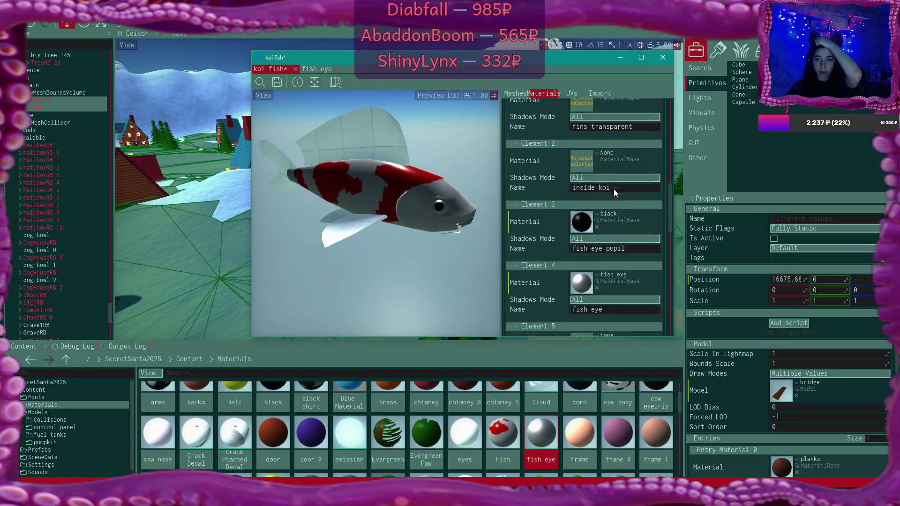
# Step: Give the inside koi slot the door material
pyautogui.click(597, 154)
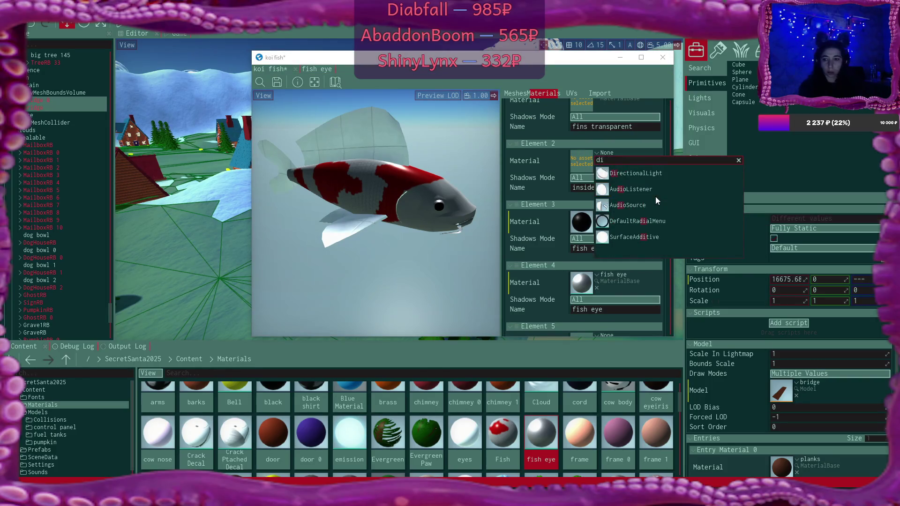
pyautogui.write('door')
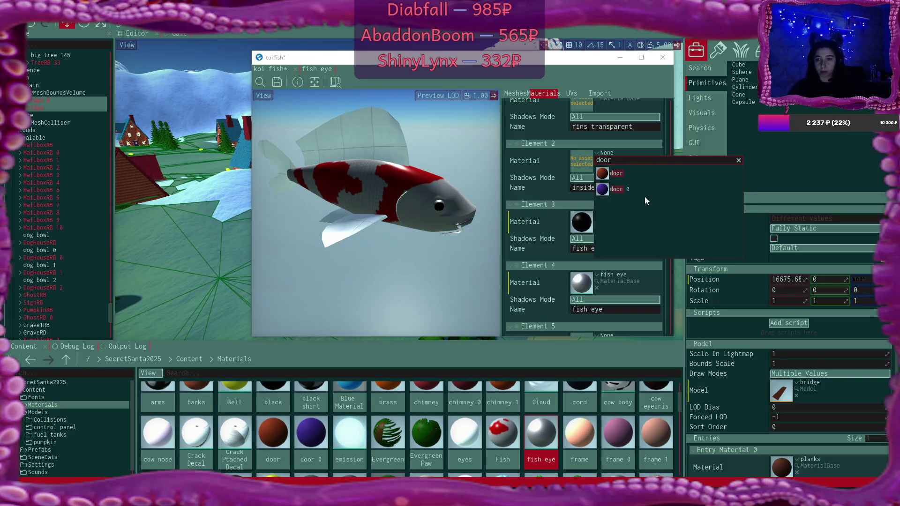
pyautogui.click(631, 175)
pyautogui.scroll(-2, 632, 193)
pyautogui.scroll(5, 633, 179)
pyautogui.scroll(-4, 632, 172)
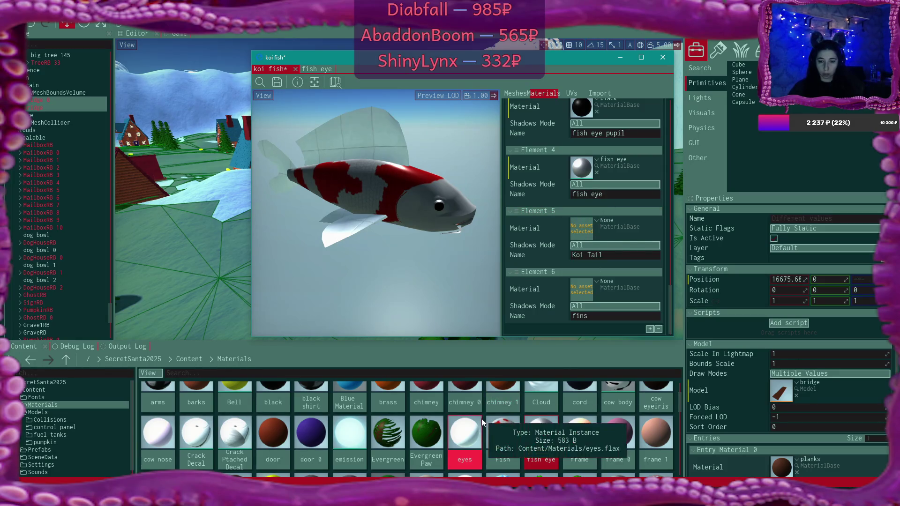
# Step: Scroll the Materials grid past Masked OneSided and open the ray material in the Material Editor
pyautogui.scroll(-1, 582, 433)
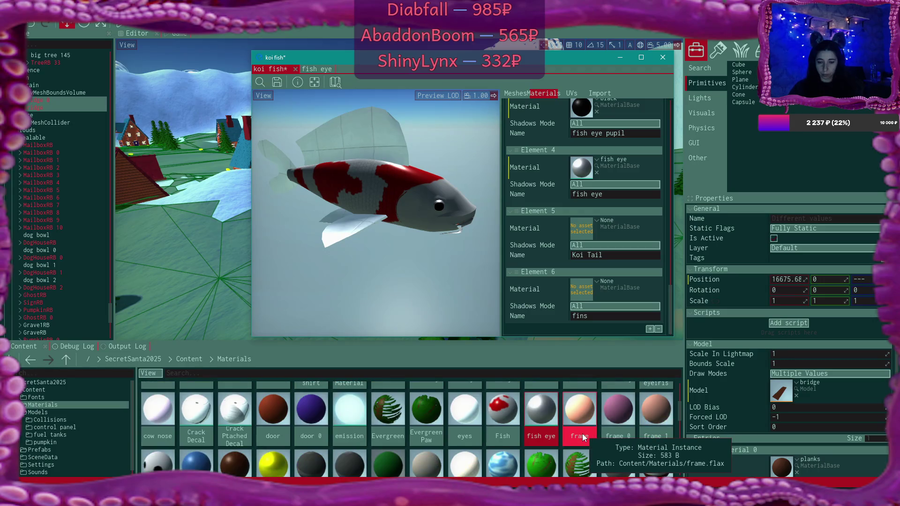
pyautogui.scroll(-1, 608, 413)
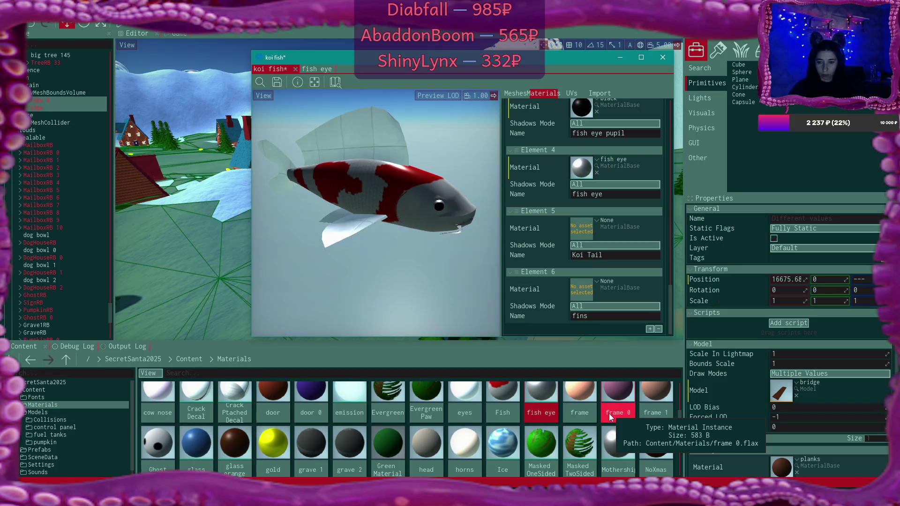
pyautogui.scroll(-2, 610, 416)
pyautogui.click(538, 397)
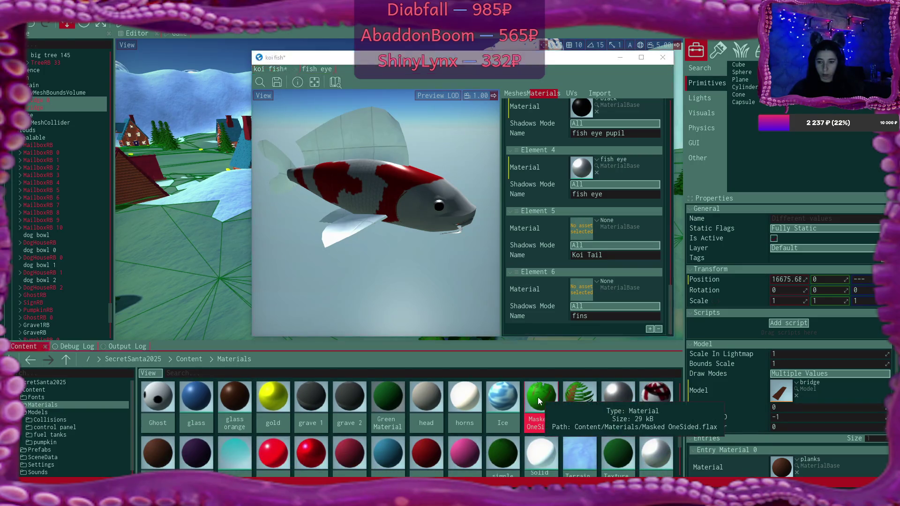
pyautogui.rightClick(538, 398)
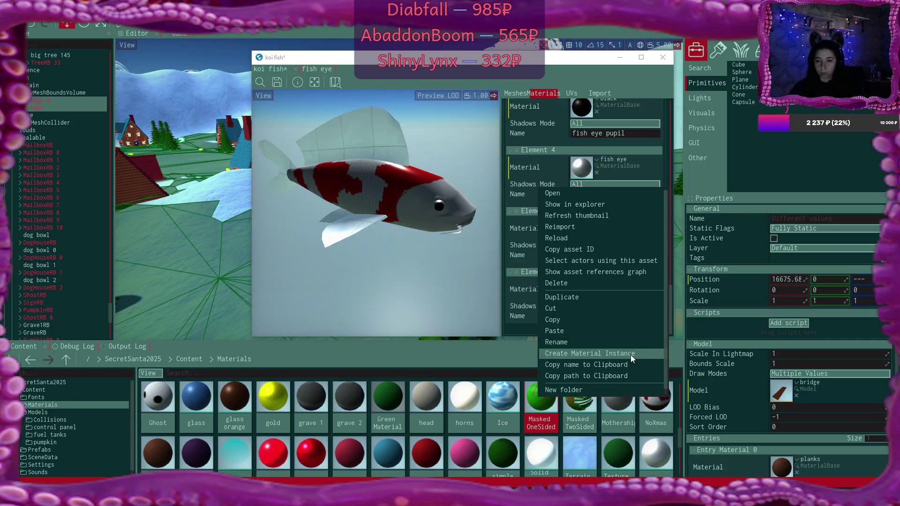
pyautogui.click(521, 436)
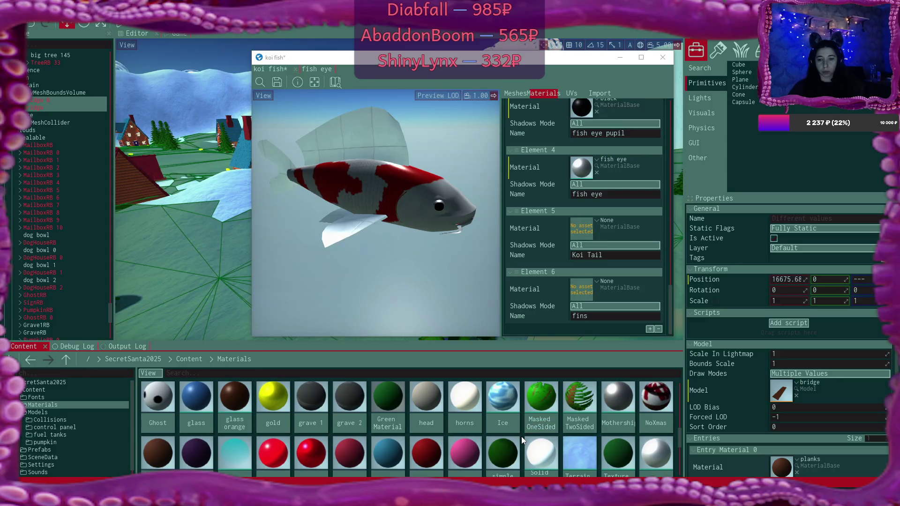
pyautogui.scroll(-1, 521, 437)
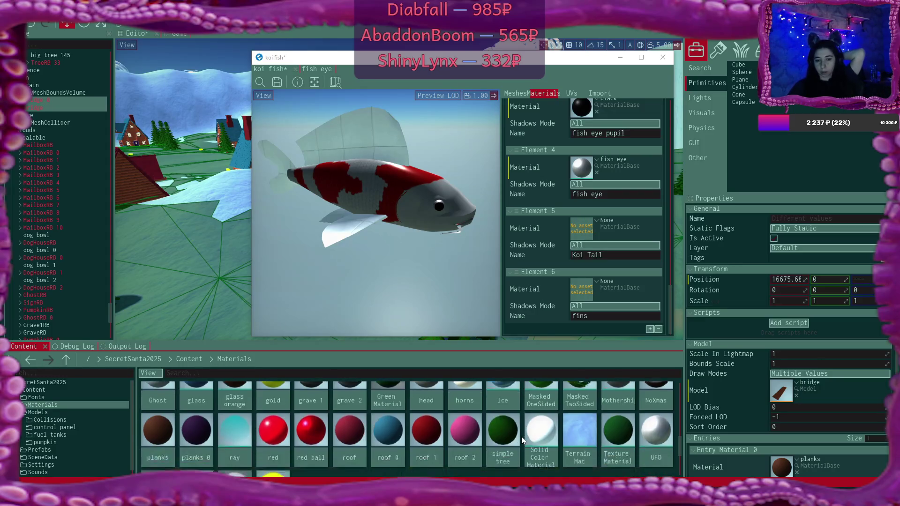
pyautogui.doubleClick(240, 412)
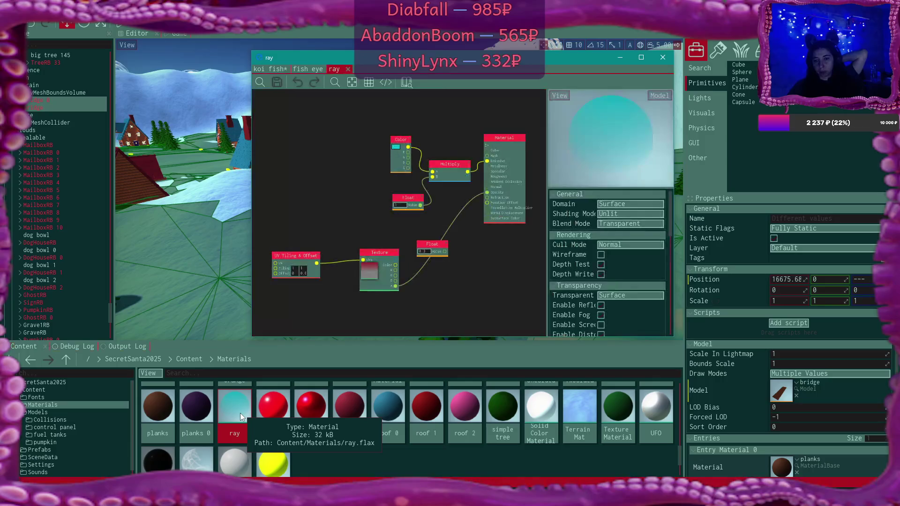
# Step: Close and reopen the ray material editor until its node graph is showing
pyautogui.scroll(-3, 623, 250)
pyautogui.scroll(-4, 623, 251)
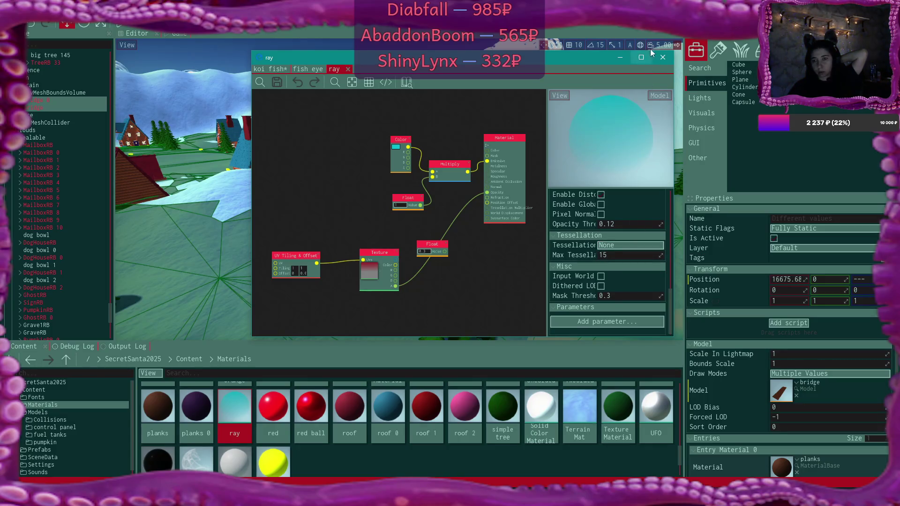
pyautogui.click(348, 69)
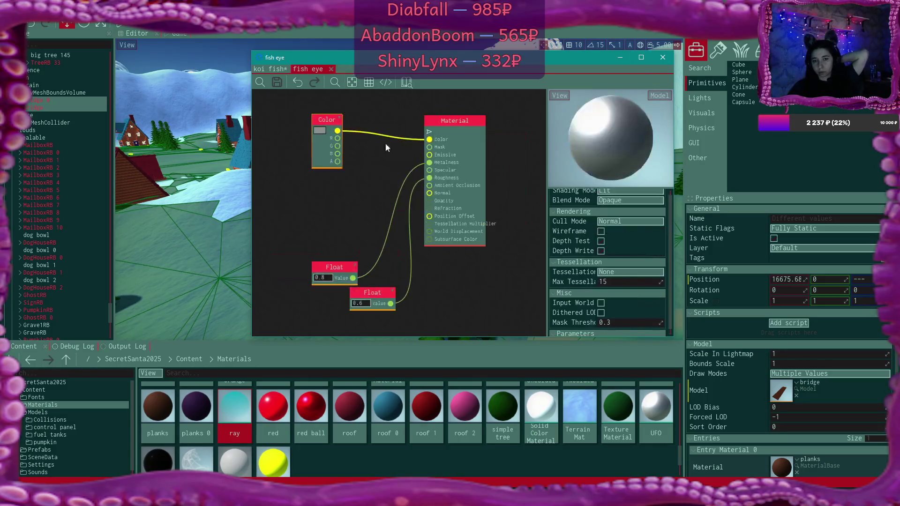
pyautogui.rightClick(247, 413)
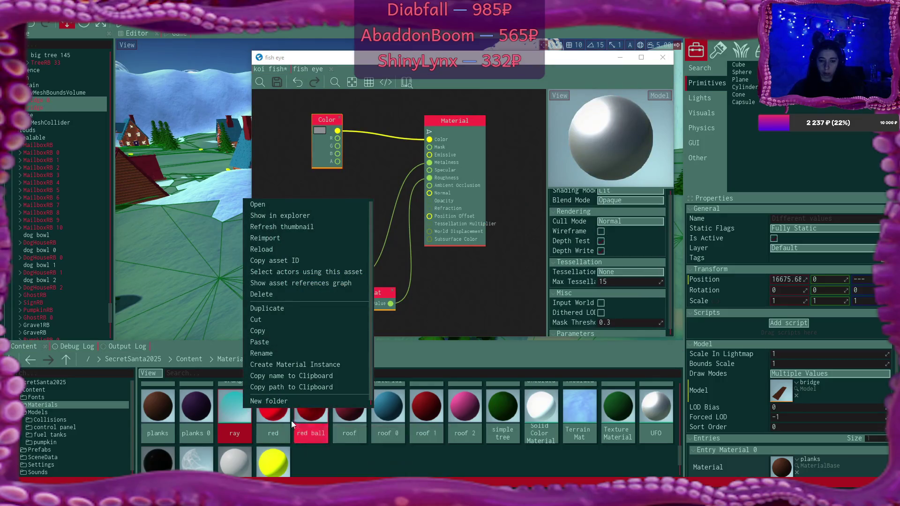
pyautogui.click(227, 411)
pyautogui.doubleClick(234, 413)
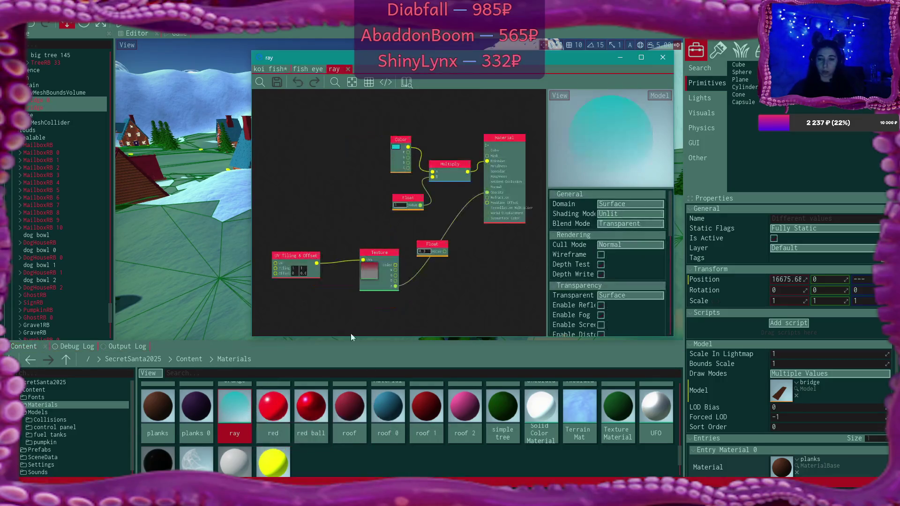
pyautogui.scroll(-5, 610, 244)
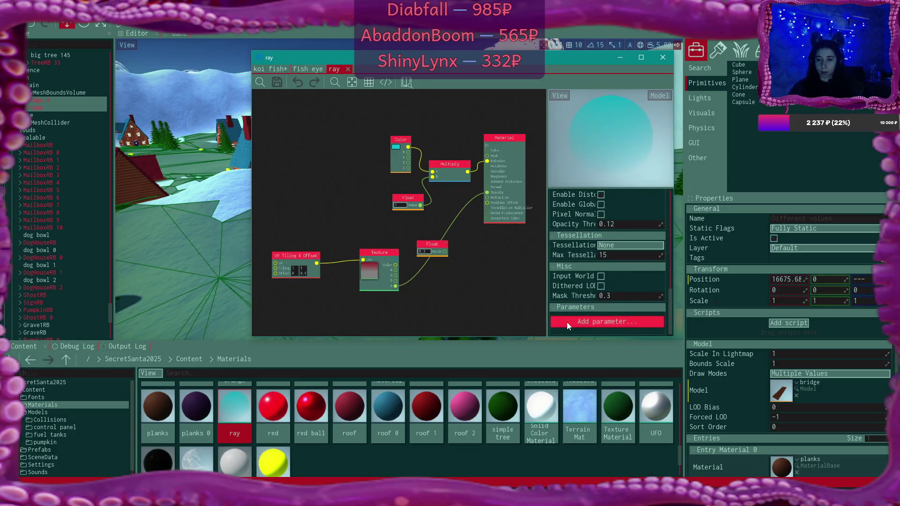
pyautogui.click(348, 69)
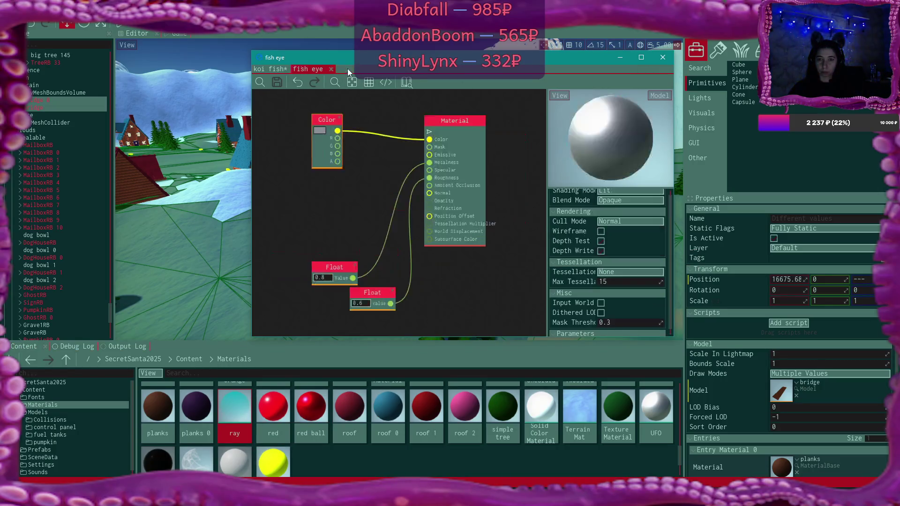
pyautogui.rightClick(240, 400)
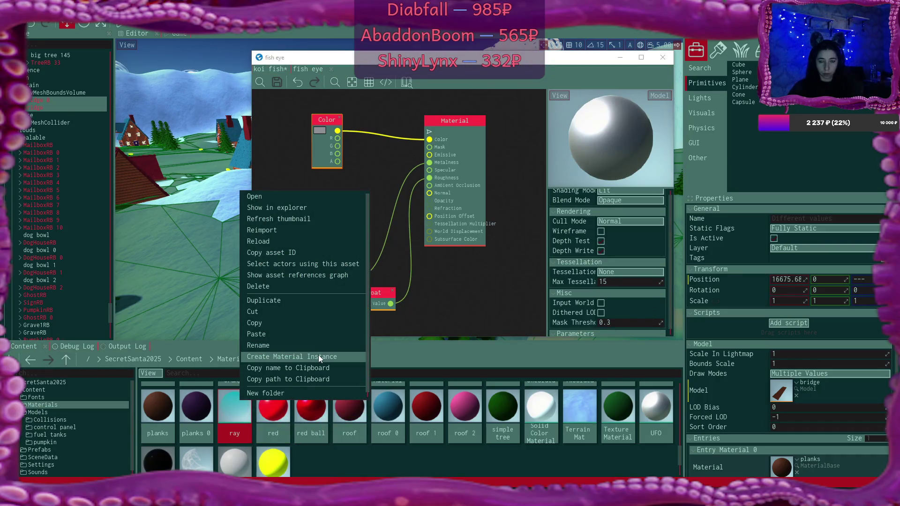
pyautogui.click(241, 420)
pyautogui.doubleClick(240, 420)
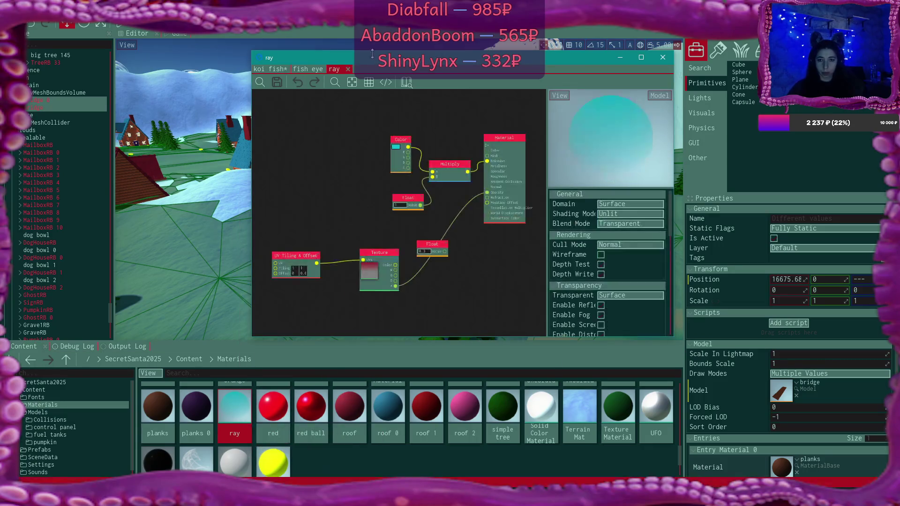
pyautogui.scroll(-1, 533, 241)
pyautogui.scroll(-3, 607, 266)
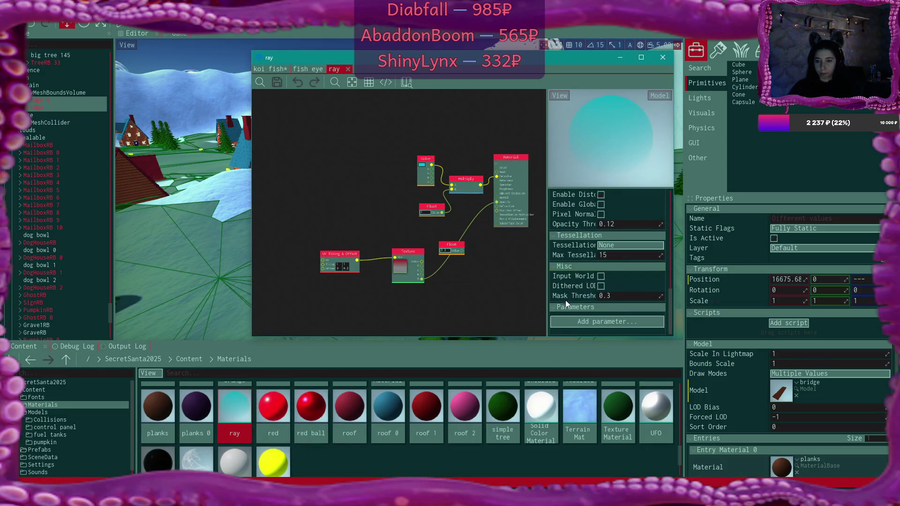
pyautogui.scroll(-3, 578, 318)
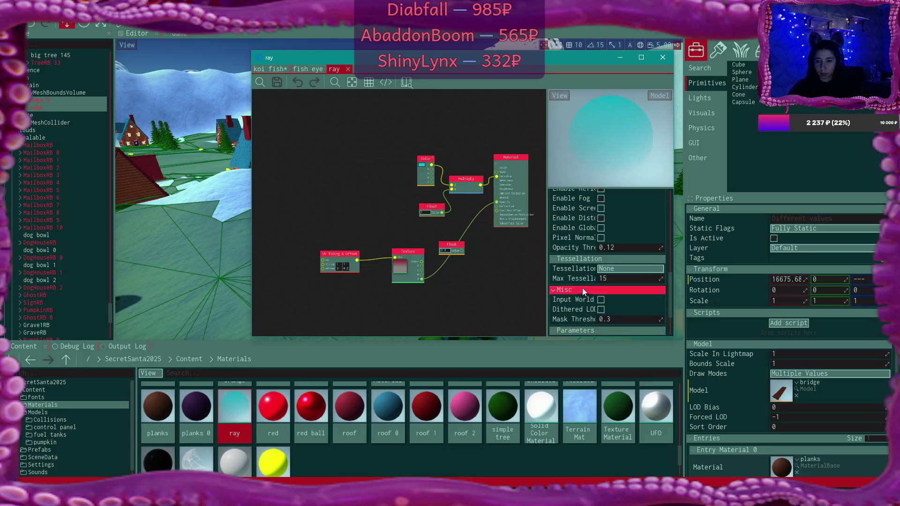
# Step: Add a Texture parameter named 'Texture' and set it to the gradient texture
pyautogui.scroll(-1, 581, 309)
pyautogui.click(582, 324)
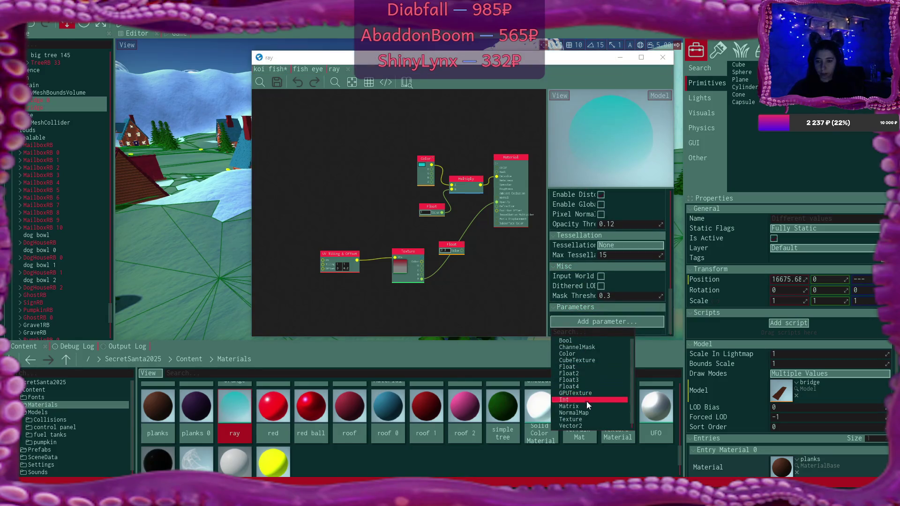
pyautogui.click(586, 420)
pyautogui.scroll(-1, 593, 278)
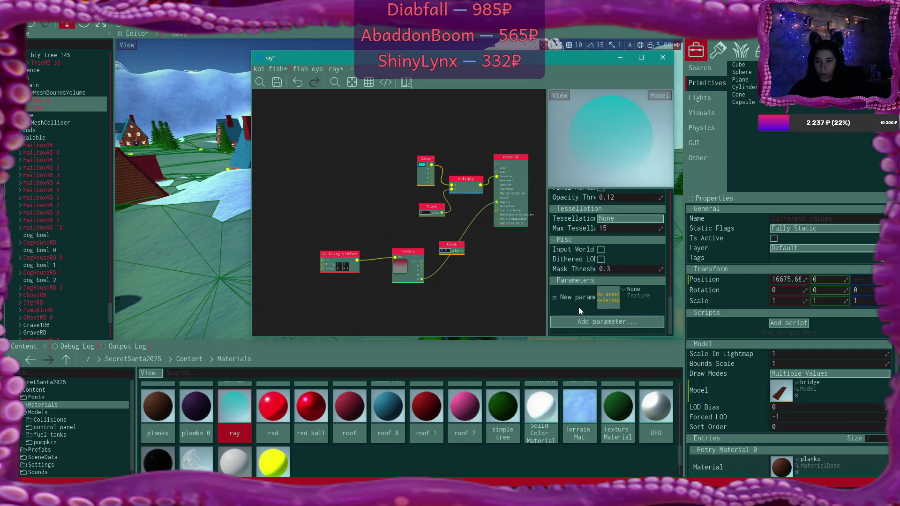
pyautogui.doubleClick(578, 296)
pyautogui.write('T')
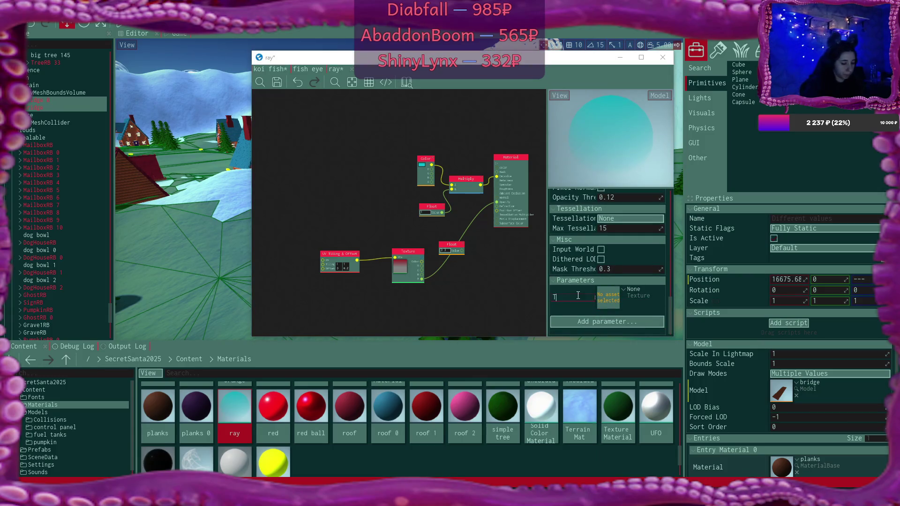
pyautogui.write('extur')
pyautogui.press('Return')
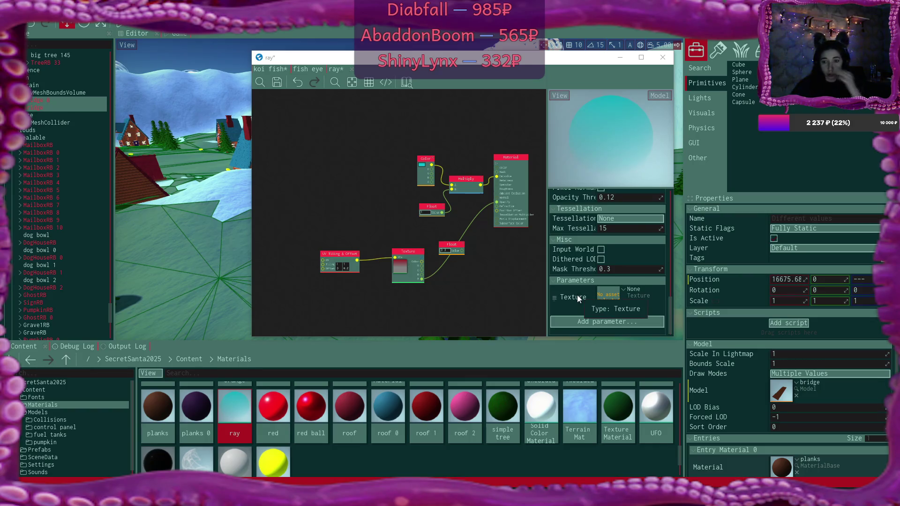
pyautogui.moveTo(405, 277); pyautogui.dragTo(603, 302)
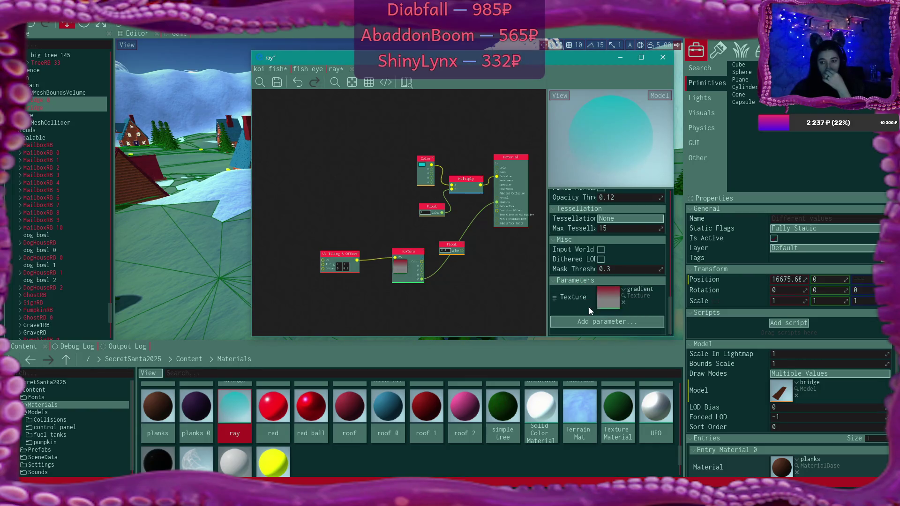